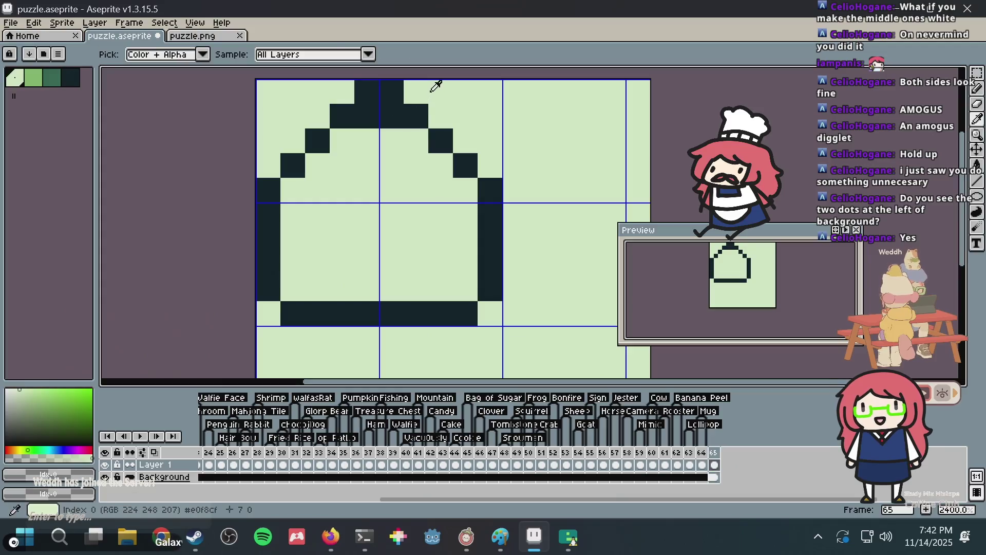
Fill the onigiri's centre block solid with the eyedropped dark outline colour
{"action": "left_click", "coordinate": [363, 114], "text": "alt"}
{"action": "mouse_move", "coordinate": [335, 288]}
{"action": "left_mouse_down"}
{"action": "mouse_move", "coordinate": [335, 234]}
{"action": "mouse_move", "coordinate": [411, 238]}
{"action": "mouse_move", "coordinate": [414, 291]}
{"action": "mouse_move", "coordinate": [391, 289]}
{"action": "left_mouse_up"}
{"action": "left_click_drag", "start_coordinate": [337, 274], "coordinate": [392, 255]}
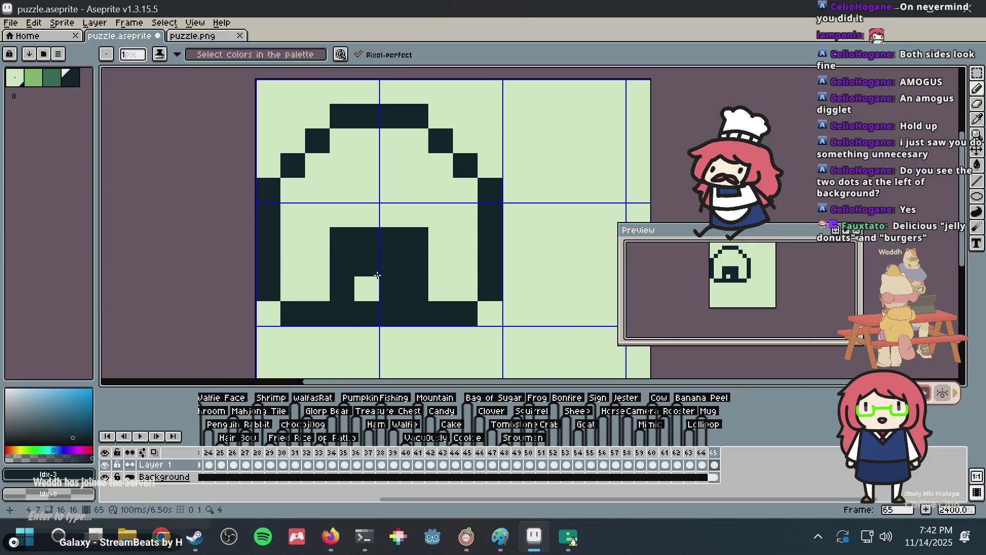
{"action": "left_click", "coordinate": [368, 288]}
{"action": "scroll", "coordinate": [496, 177], "scroll_direction": "down", "scroll_amount": 3}
Save puzzle.aseprite and cycle through the open windows back to Aseprite
{"action": "key", "text": "ctrl+s"}
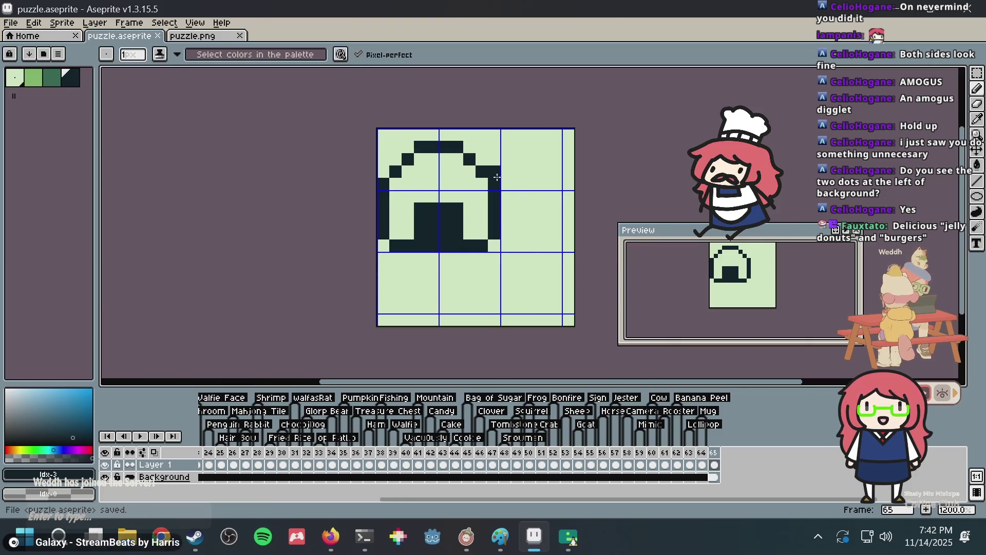
{"action": "key", "text": "alt+Tab"}
{"action": "key", "text": "alt+Tab"}
{"action": "key", "text": "alt+Tab"}
{"action": "key", "text": "alt+Tab"}
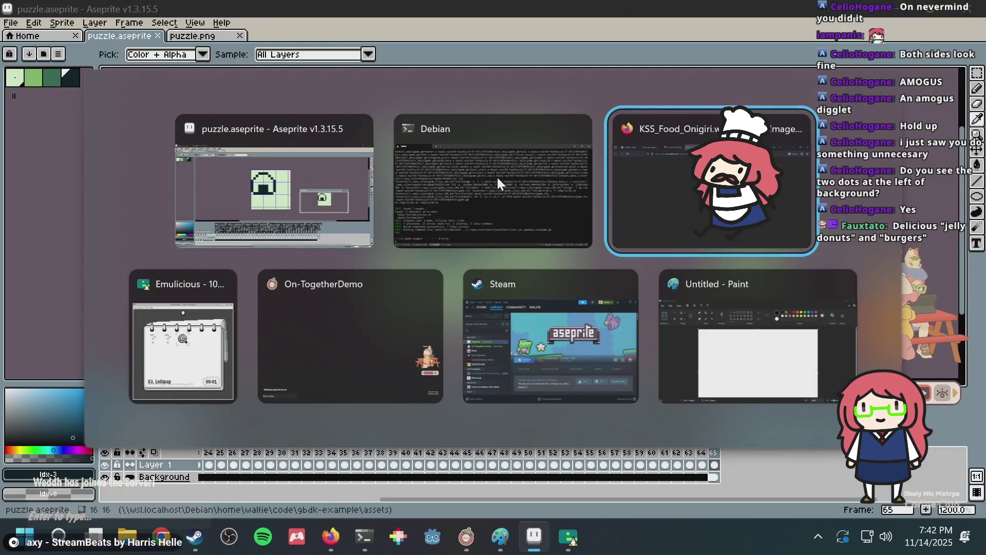
{"action": "key", "text": "alt+Tab"}
{"action": "key", "text": "alt+shift+Tab"}
{"action": "key", "text": "alt+shift+Tab"}
{"action": "key", "text": "alt+shift+Tab"}
Erase one stray pixel and extend the onigiri's top edge by one pixel
{"action": "right_click", "coordinate": [496, 176]}
{"action": "left_click", "coordinate": [474, 150]}
{"action": "key", "text": "m"}
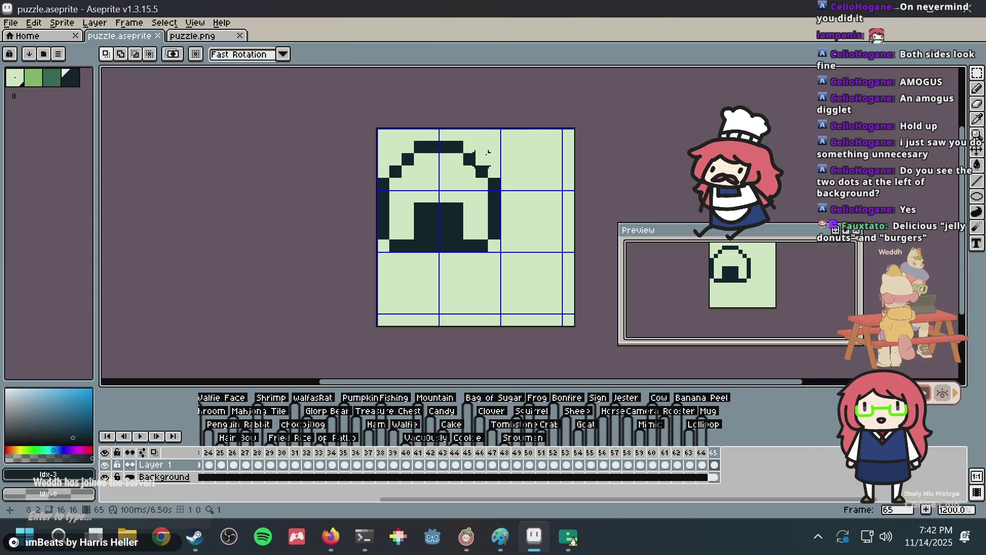
Select the onigiri, try extra dark pixels at its top, undo them, and save
{"action": "mouse_move", "coordinate": [378, 142]}
{"action": "left_mouse_down"}
{"action": "mouse_move", "coordinate": [431, 232]}
{"action": "mouse_move", "coordinate": [479, 253]}
{"action": "mouse_move", "coordinate": [515, 254]}
{"action": "mouse_move", "coordinate": [452, 137]}
{"action": "mouse_move", "coordinate": [469, 183]}
{"action": "mouse_move", "coordinate": [459, 192]}
{"action": "left_mouse_up"}
{"action": "key", "text": "b"}
{"action": "left_click", "coordinate": [470, 135]}
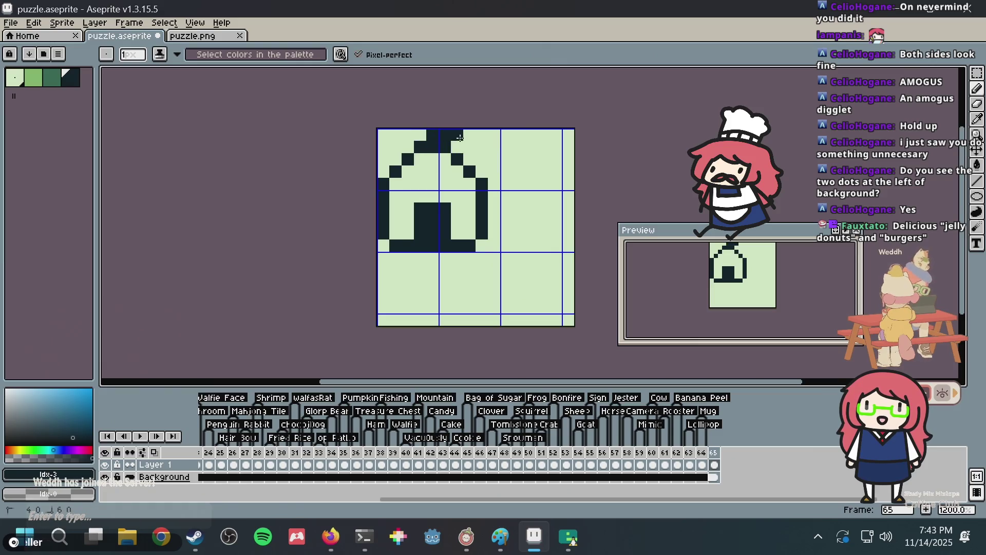
{"action": "left_click", "coordinate": [481, 148]}
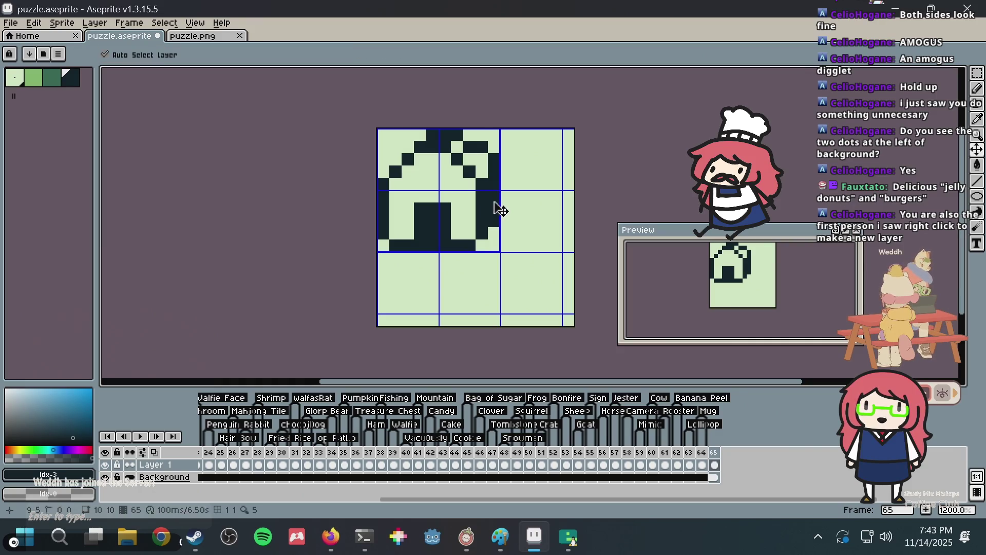
{"action": "key", "text": "ctrl+z"}
{"action": "key", "text": "ctrl+z"}
{"action": "key", "text": "ctrl+z"}
{"action": "key", "text": "ctrl+s"}
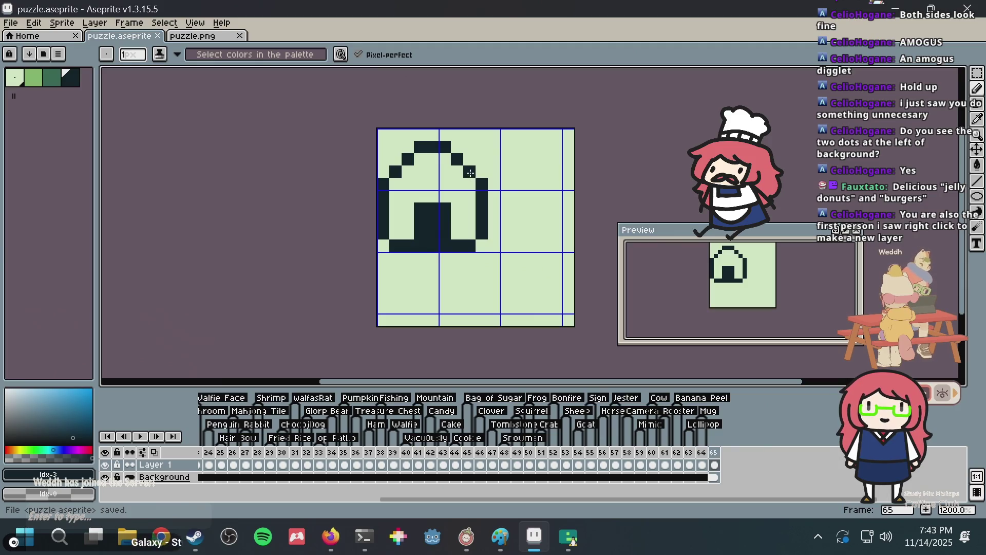
Dismiss frame 65's menu, undo the shape transformation, and save the sprite
{"action": "right_click", "coordinate": [713, 454]}
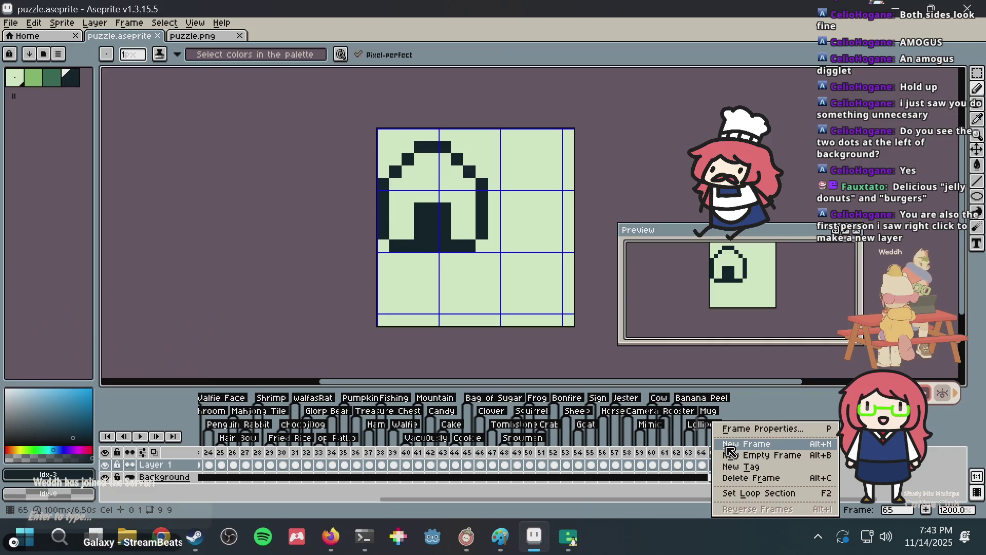
{"action": "left_click", "coordinate": [524, 336]}
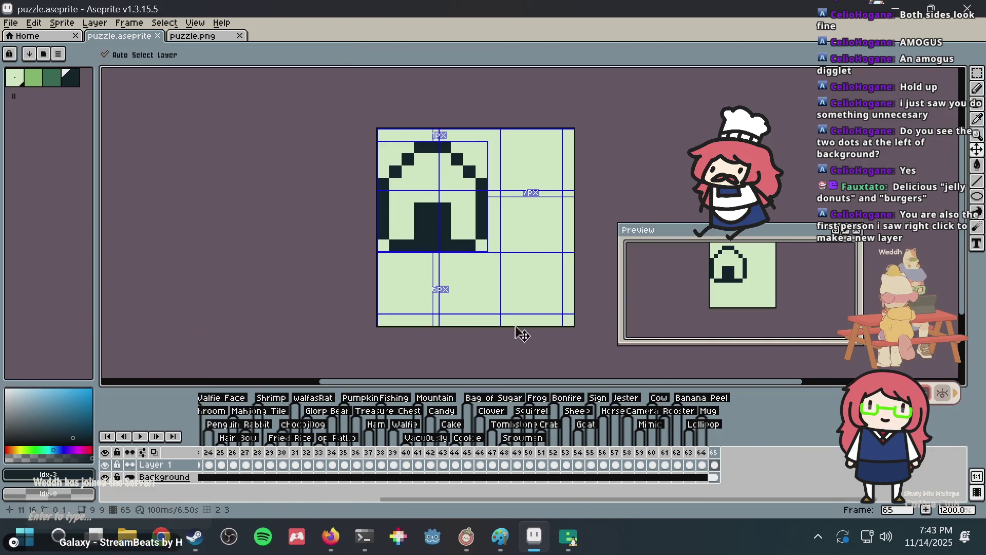
{"action": "key", "text": "ctrl+z"}
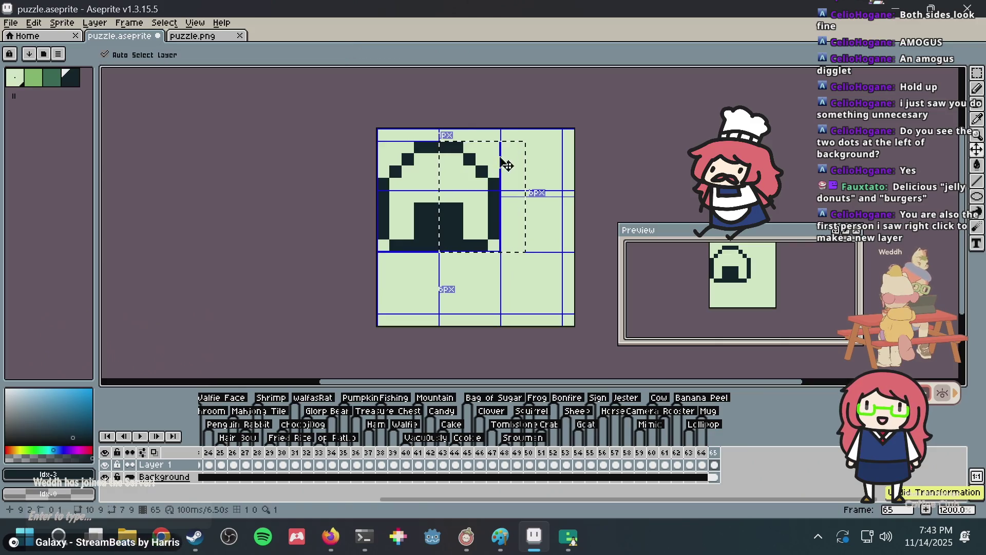
{"action": "key", "text": "ctrl+s"}
Move the whole onigiri drawing up one pixel to the canvas top and save
{"action": "key", "text": "b"}
{"action": "key", "text": "m"}
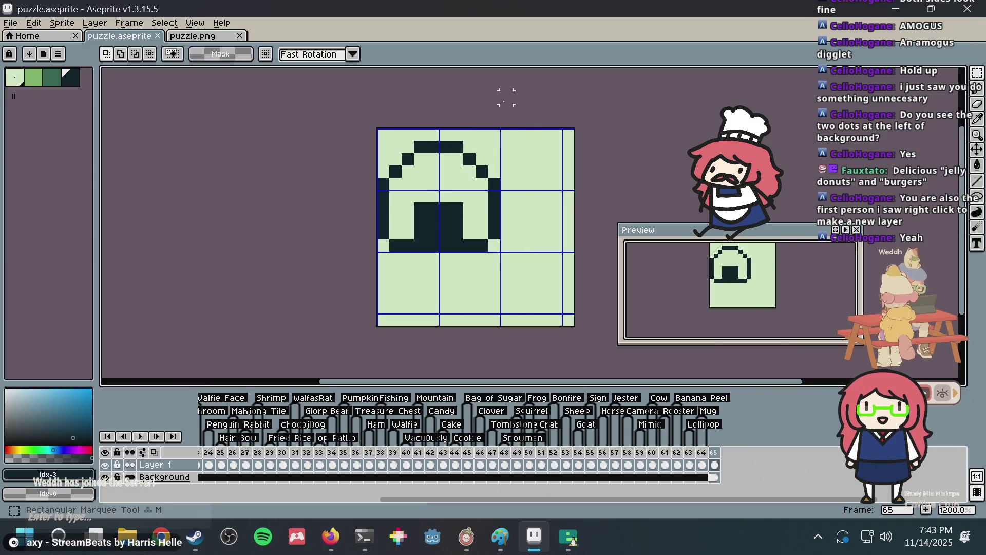
{"action": "scroll", "coordinate": [447, 207], "scroll_direction": "up", "scroll_amount": 2}
{"action": "left_click_drag", "start_coordinate": [446, 206], "coordinate": [418, 201]}
{"action": "key", "text": "ctrl+d"}
{"action": "key", "text": "b"}
{"action": "key", "text": "ctrl+s"}
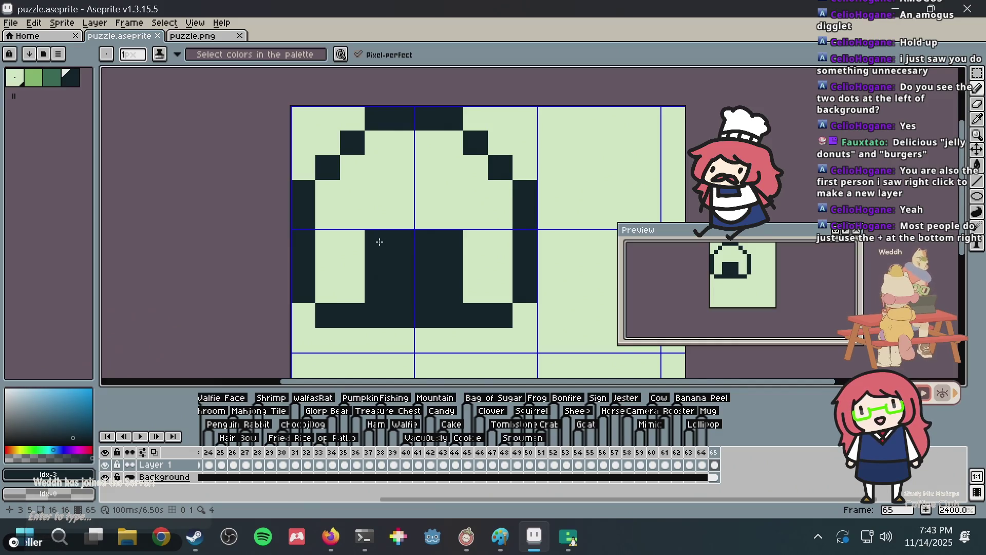
Open and close frame 65's options, then zoom the canvas out and back in
{"action": "right_click", "coordinate": [722, 452]}
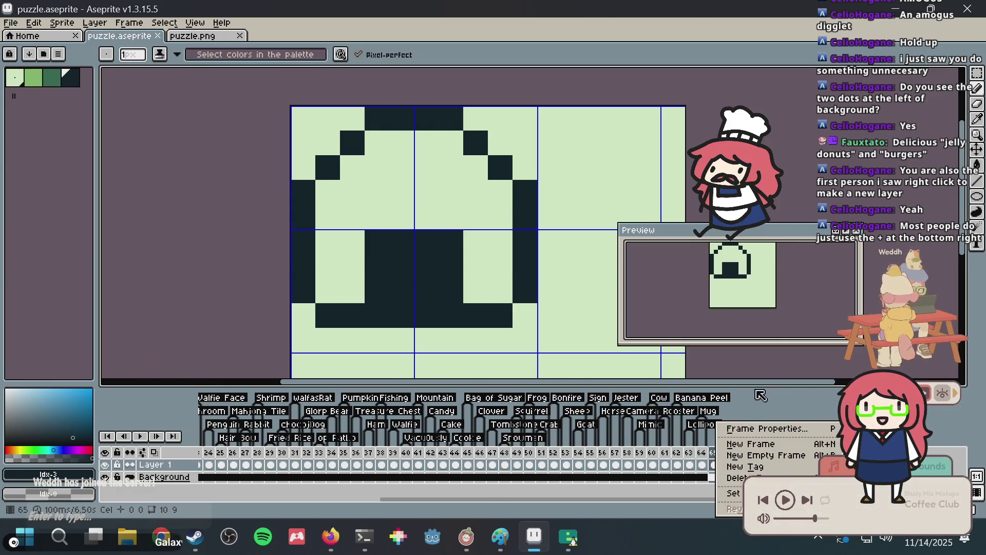
{"action": "left_click", "coordinate": [770, 398]}
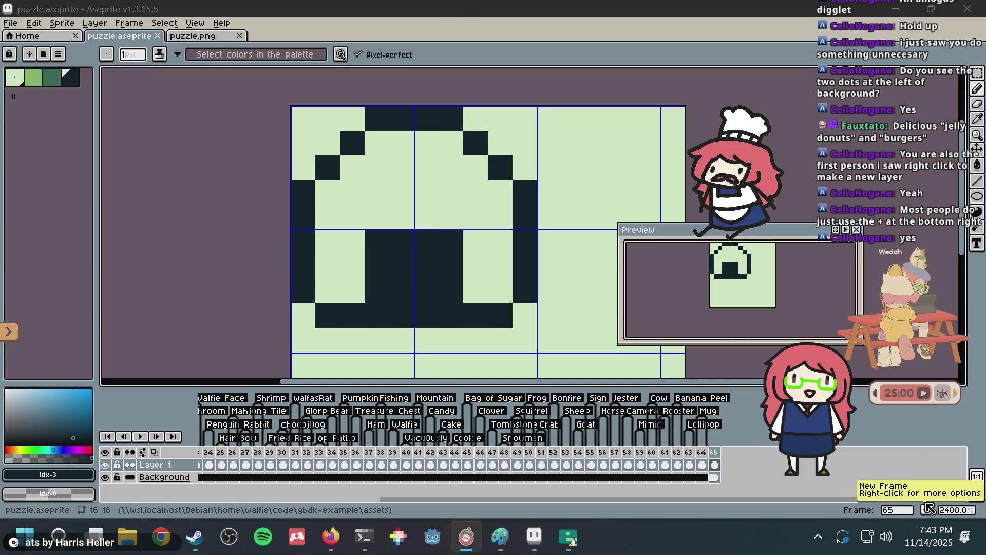
{"action": "scroll", "coordinate": [514, 202], "scroll_direction": "down", "scroll_amount": 2}
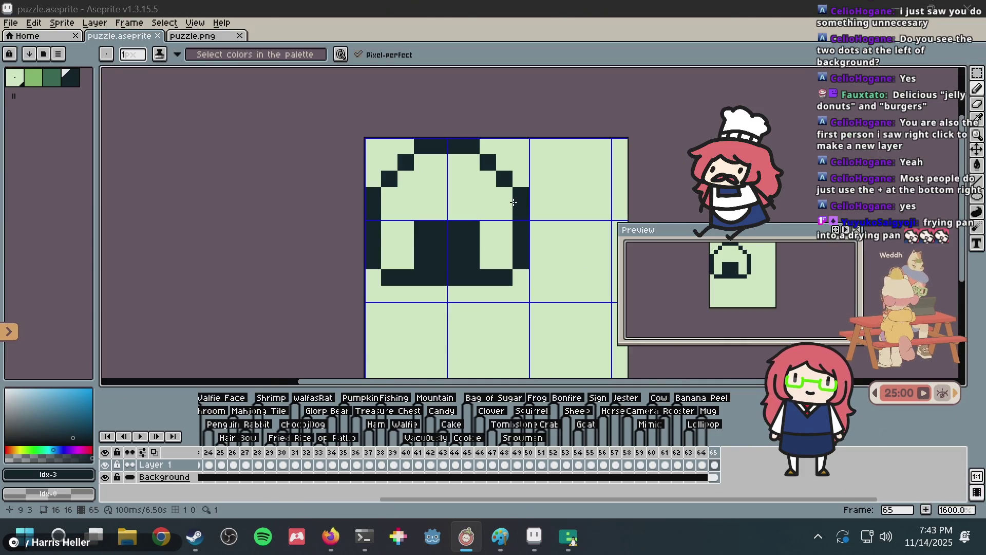
{"action": "scroll", "coordinate": [514, 202], "scroll_direction": "down", "scroll_amount": 3}
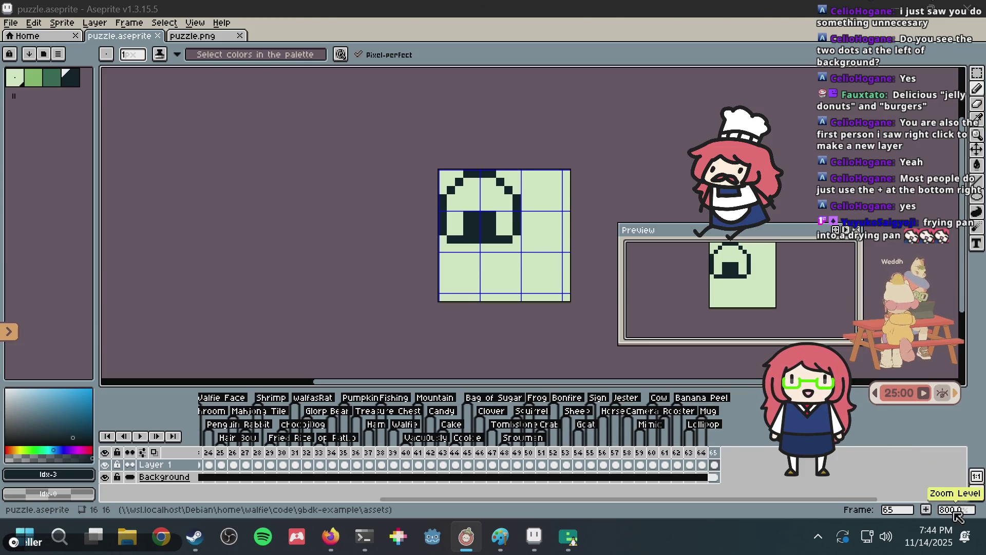
{"action": "scroll", "coordinate": [530, 215], "scroll_direction": "up", "scroll_amount": 3}
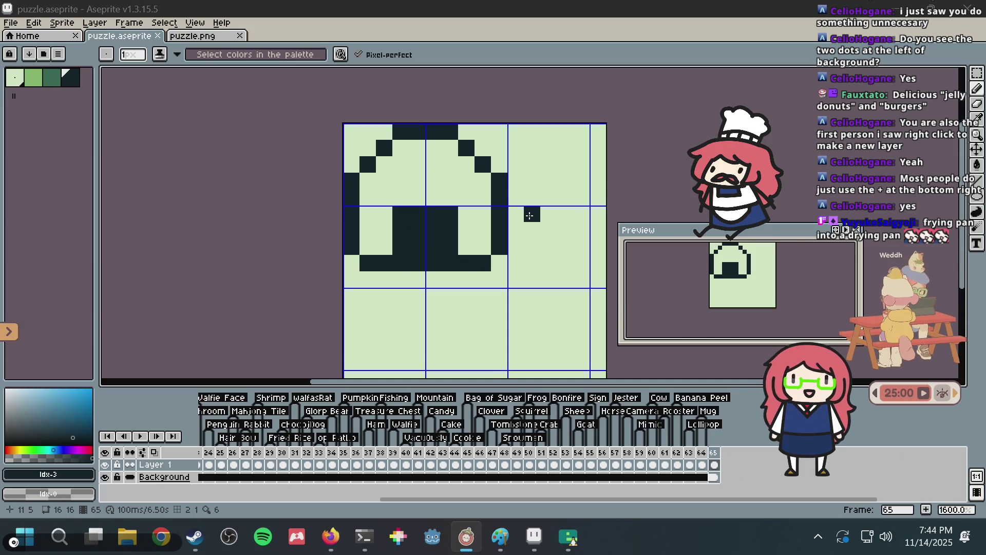
{"action": "scroll", "coordinate": [475, 191], "scroll_direction": "up", "scroll_amount": 1}
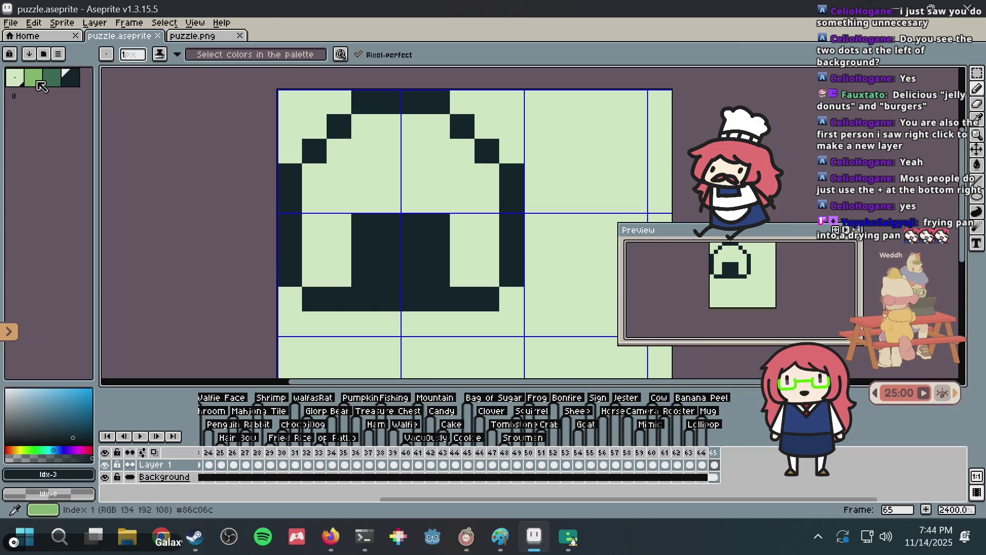
Pick the light green palette shade, paint a pixel inside the body, and undo the stroke
{"action": "left_click", "coordinate": [34, 77]}
{"action": "left_click", "coordinate": [463, 273]}
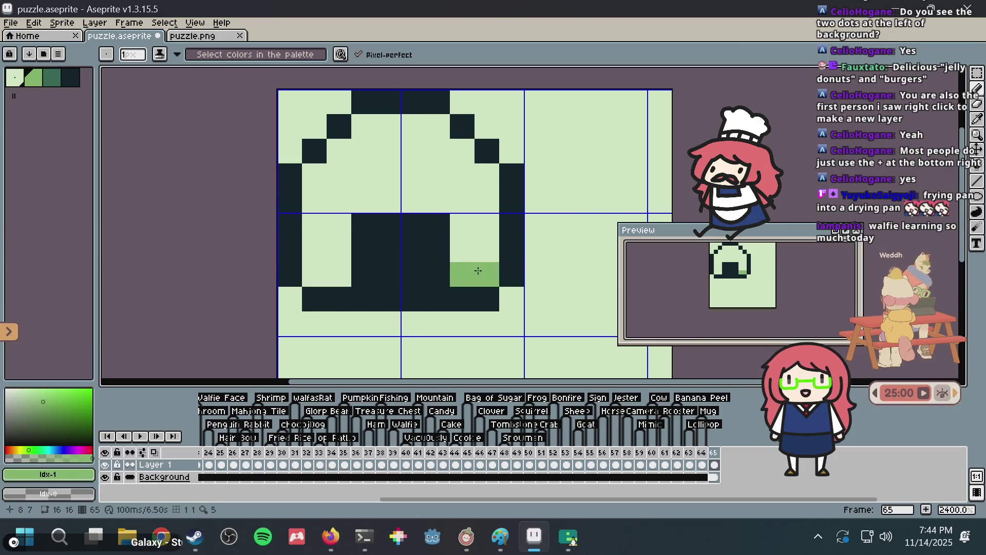
{"action": "left_click_drag", "start_coordinate": [478, 270], "coordinate": [478, 181]}
{"action": "key", "text": "ctrl+z"}
{"action": "key", "text": "alt+Tab"}
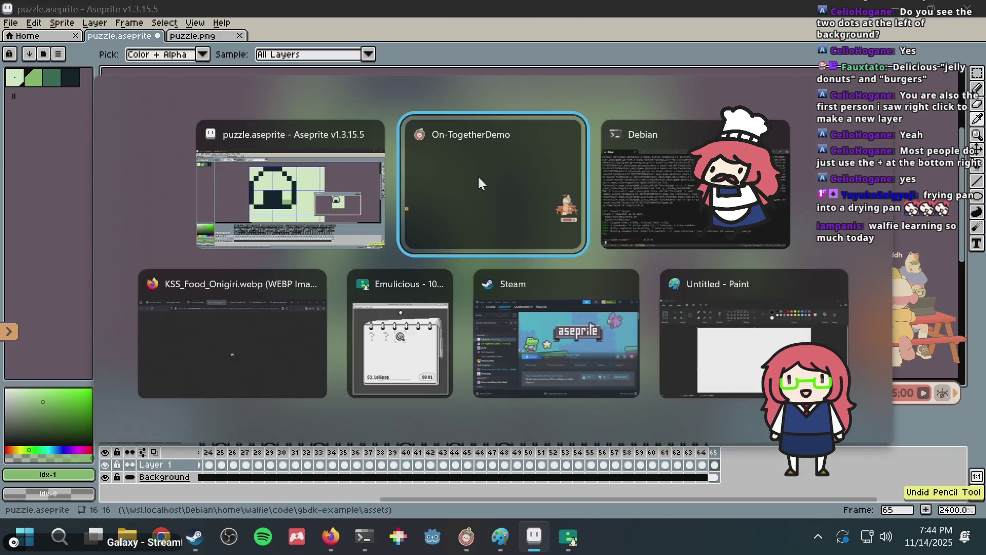
View the KSS_Food_Onigiri reference image in Firefox, then return to Aseprite
{"action": "key", "text": "Tab"}
{"action": "key", "text": "Tab"}
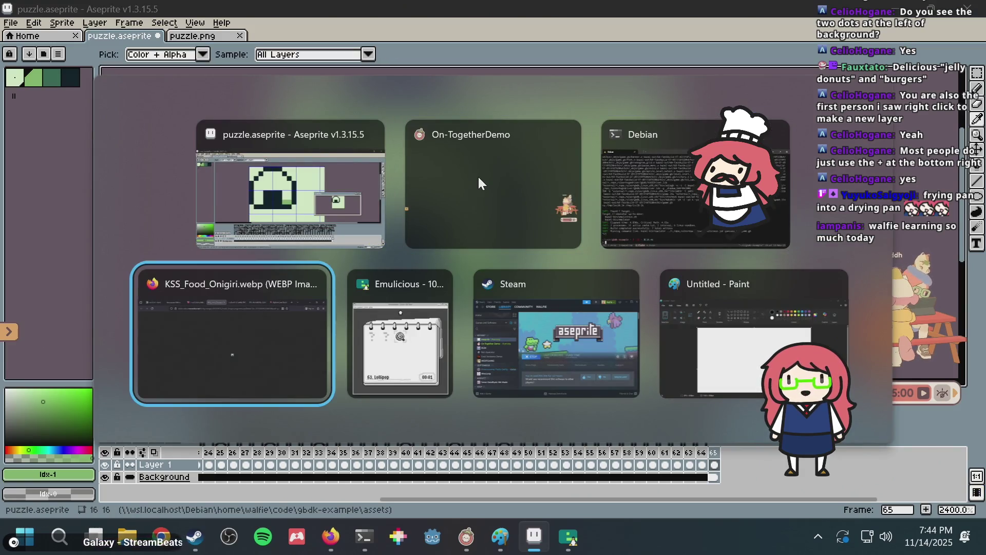
{"action": "key", "text": "alt+Tab"}
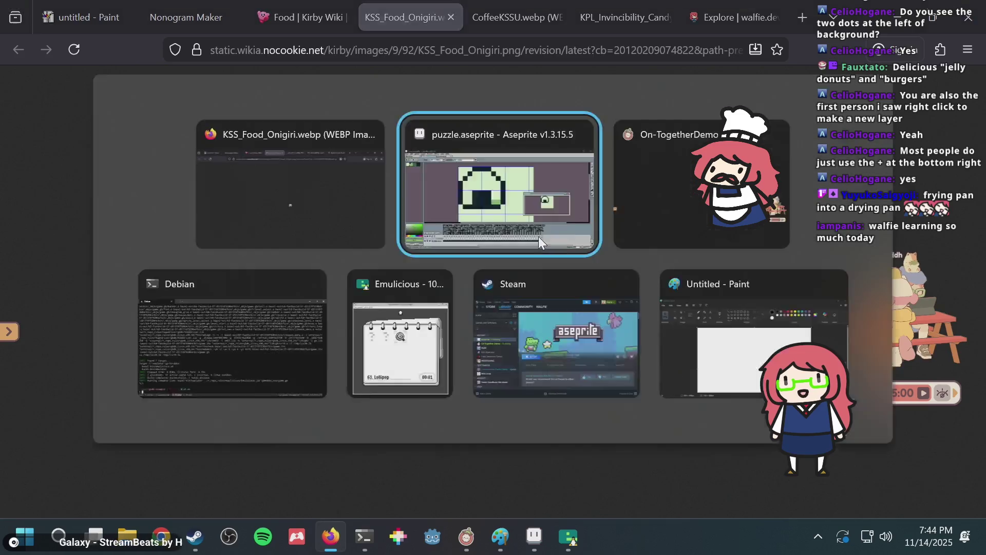
{"action": "key", "text": "alt+Tab"}
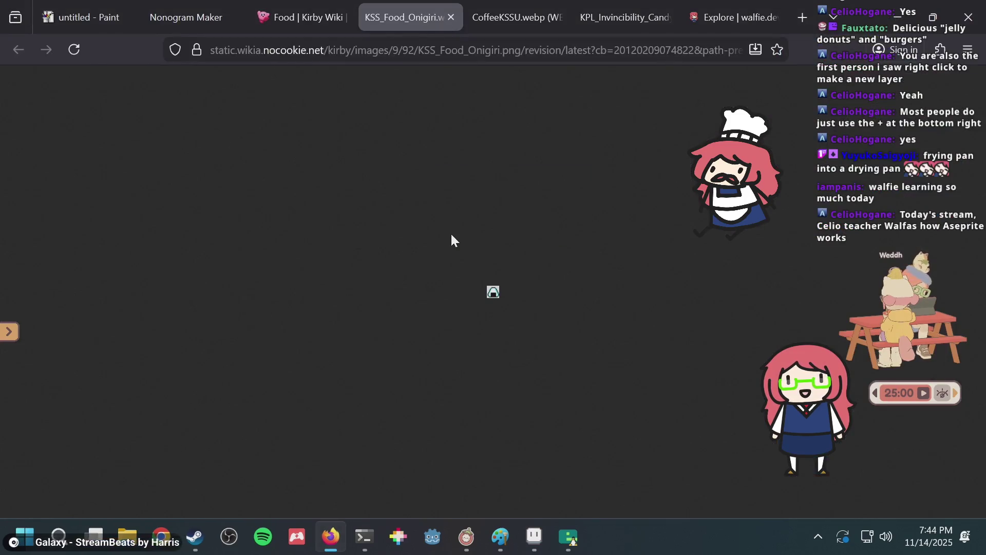
{"action": "key", "text": "alt+Tab"}
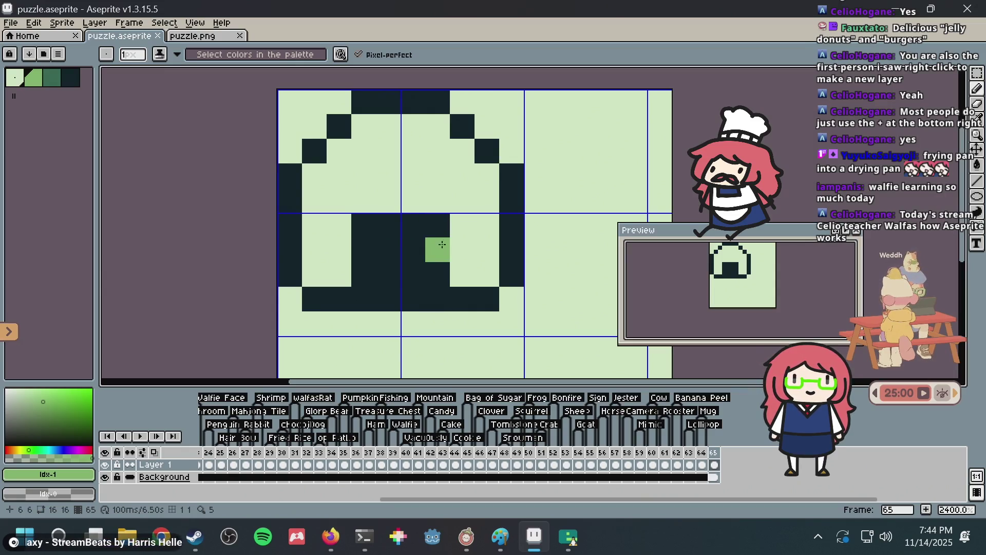
Shade the block's bottom corners and right side with light green pixels
{"action": "left_click_drag", "start_coordinate": [462, 275], "coordinate": [486, 274]}
{"action": "left_click_drag", "start_coordinate": [339, 274], "coordinate": [315, 274]}
{"action": "mouse_move", "coordinate": [453, 251]}
{"action": "left_mouse_down"}
{"action": "mouse_move", "coordinate": [480, 254]}
{"action": "mouse_move", "coordinate": [485, 193]}
{"action": "mouse_move", "coordinate": [486, 203]}
{"action": "left_mouse_up"}
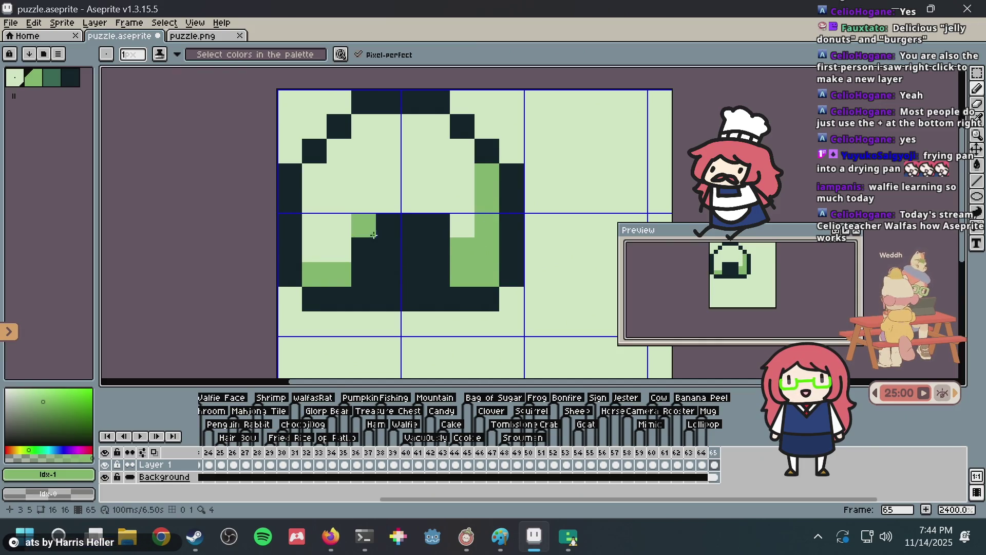
{"action": "left_click", "coordinate": [339, 249]}
Paint the block's bottom row dark green, undoing a stray dark outline pixel
{"action": "left_click", "coordinate": [49, 77]}
{"action": "mouse_move", "coordinate": [364, 270]}
{"action": "left_mouse_down"}
{"action": "mouse_move", "coordinate": [430, 270]}
{"action": "mouse_move", "coordinate": [431, 228]}
{"action": "mouse_move", "coordinate": [375, 220]}
{"action": "mouse_move", "coordinate": [363, 227]}
{"action": "mouse_move", "coordinate": [364, 250]}
{"action": "mouse_move", "coordinate": [414, 250]}
{"action": "left_mouse_up"}
{"action": "key", "text": "i"}
{"action": "key", "text": "b"}
{"action": "left_click_drag", "start_coordinate": [360, 299], "coordinate": [432, 300]}
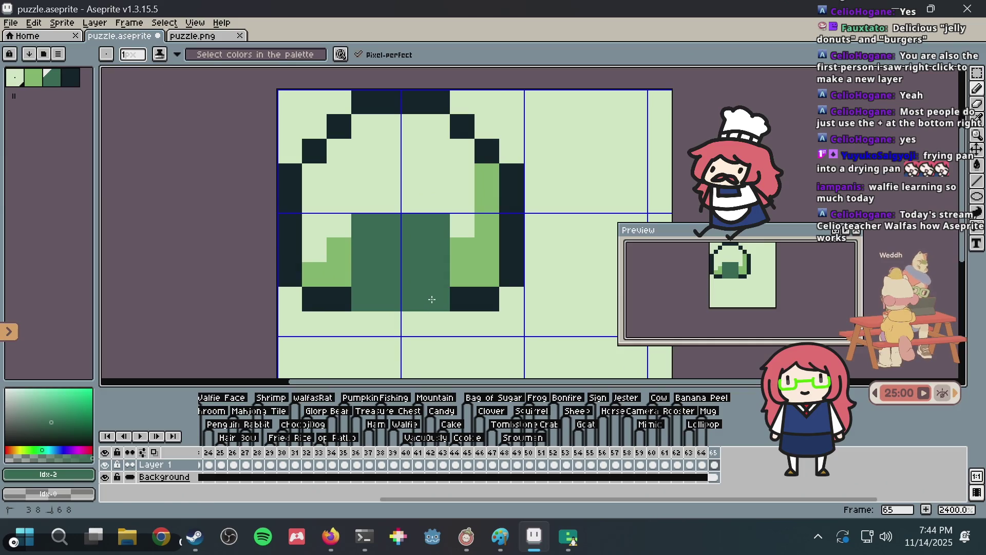
{"action": "left_click", "coordinate": [503, 262]}
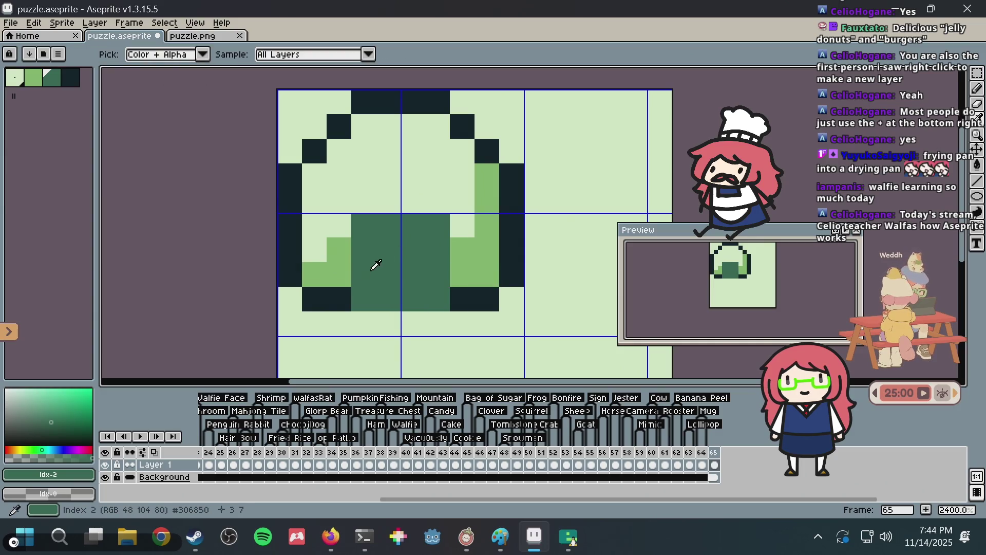
{"action": "key", "text": "ctrl+z"}
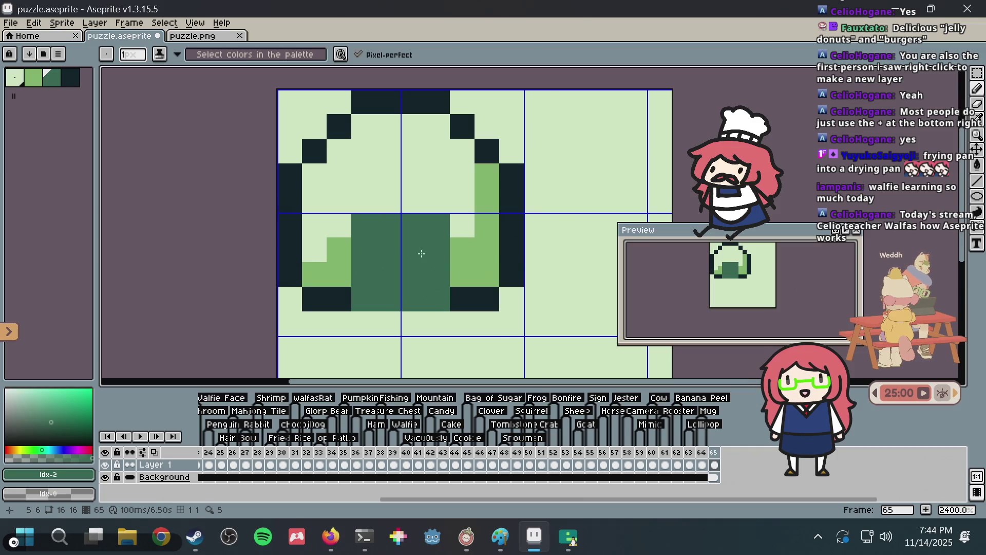
Add light green pixels on the right side, then undo and redo the shading
{"action": "left_click", "coordinate": [466, 242], "text": "alt"}
{"action": "left_click", "coordinate": [466, 222]}
{"action": "left_click", "coordinate": [462, 202]}
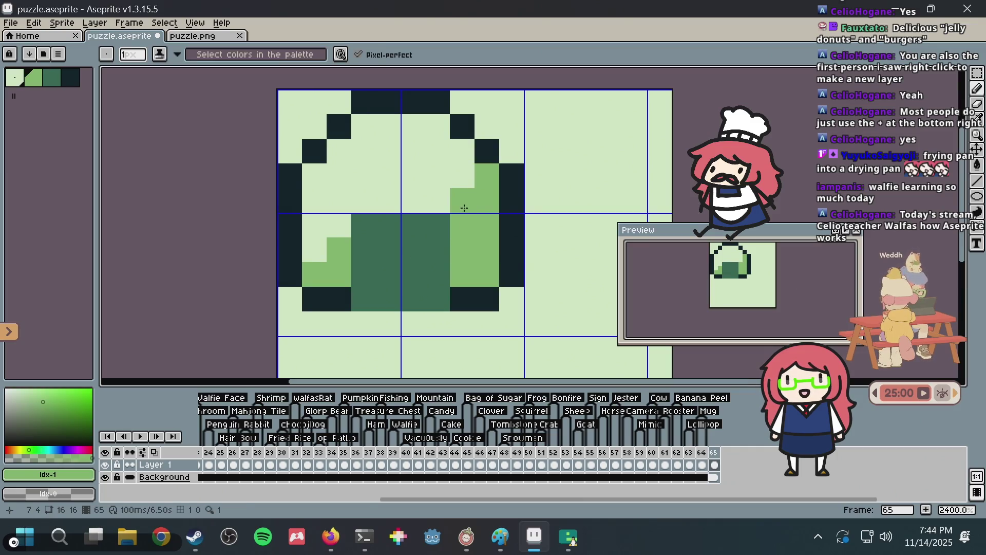
{"action": "key", "text": "v"}
{"action": "key", "text": "ctrl+z"}
{"action": "key", "text": "ctrl+z"}
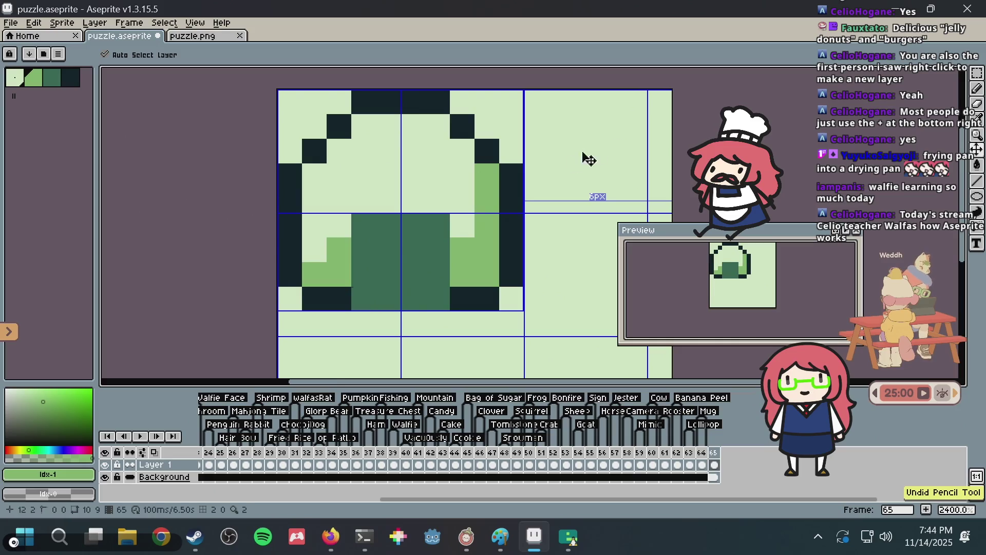
{"action": "key", "text": "ctrl+z"}
{"action": "key", "text": "ctrl+y"}
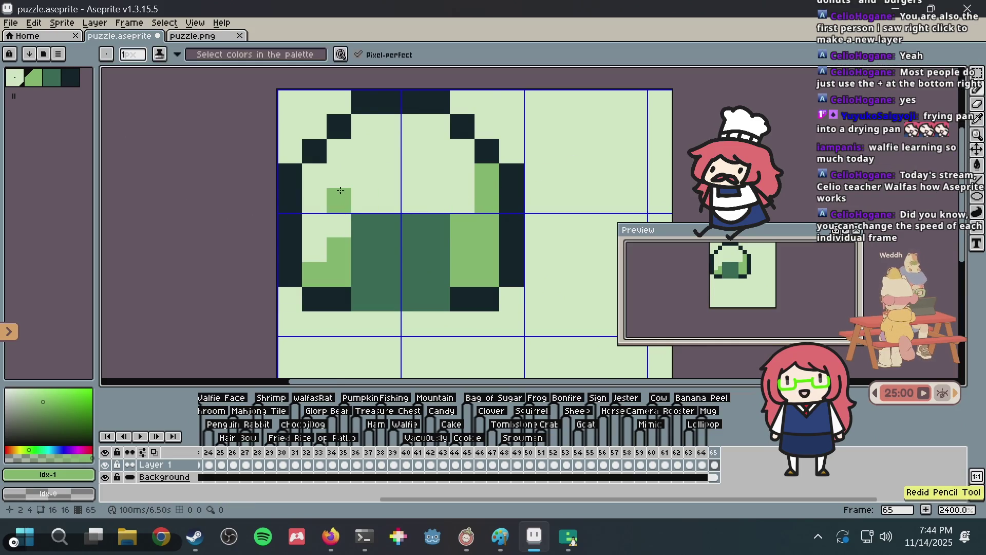
Repaint three shading pixels with the pale lightest green and save puzzle.aseprite
{"action": "key", "text": "i"}
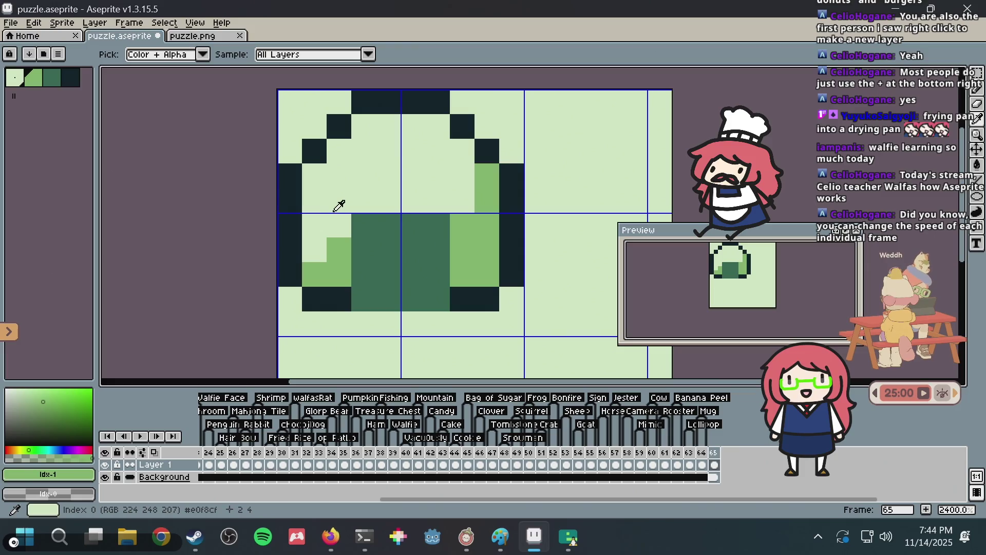
{"action": "left_click", "coordinate": [334, 206]}
{"action": "key", "text": "b"}
{"action": "left_click", "coordinate": [339, 245]}
{"action": "left_click", "coordinate": [462, 225]}
{"action": "key", "text": "ctrl+s"}
{"action": "left_click", "coordinate": [384, 252]}
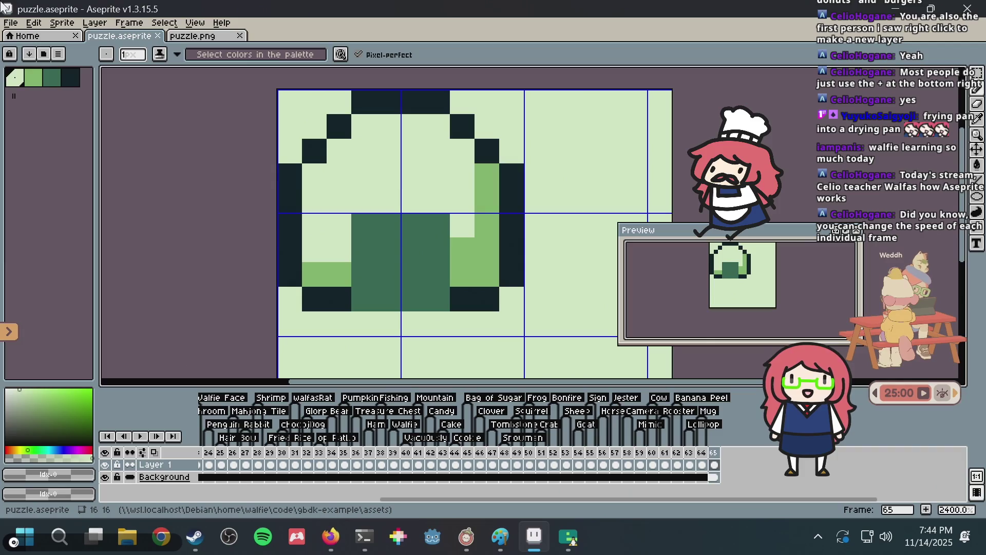
{"action": "left_click", "coordinate": [9, 23]}
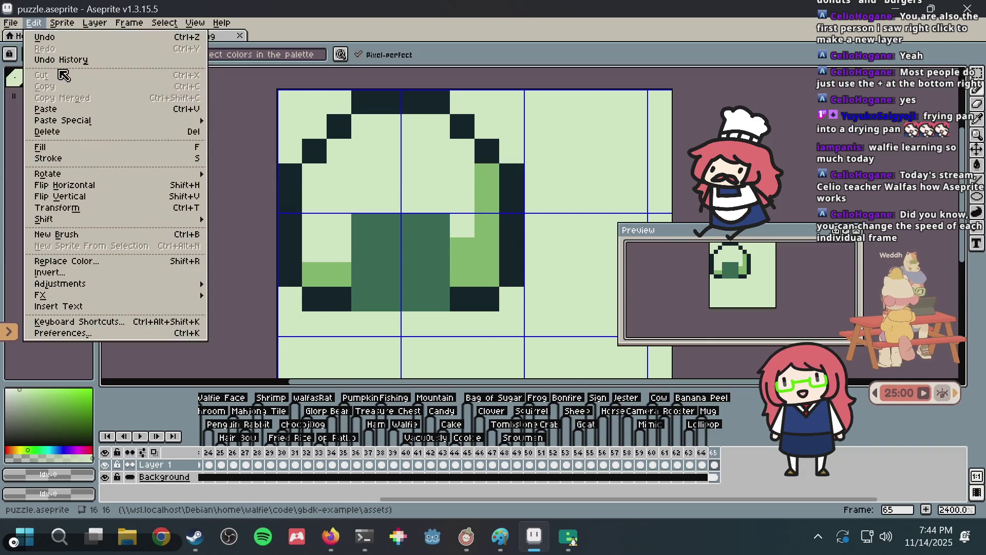
Open player.aseprite from Open Recent and close it again, twice
{"action": "mouse_move", "coordinate": [37, 61]}
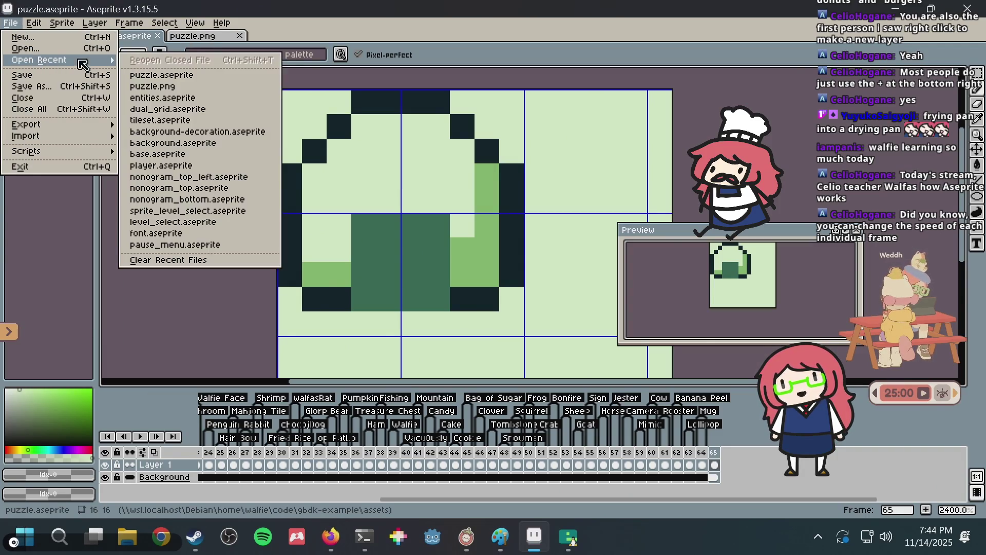
{"action": "left_click", "coordinate": [161, 165]}
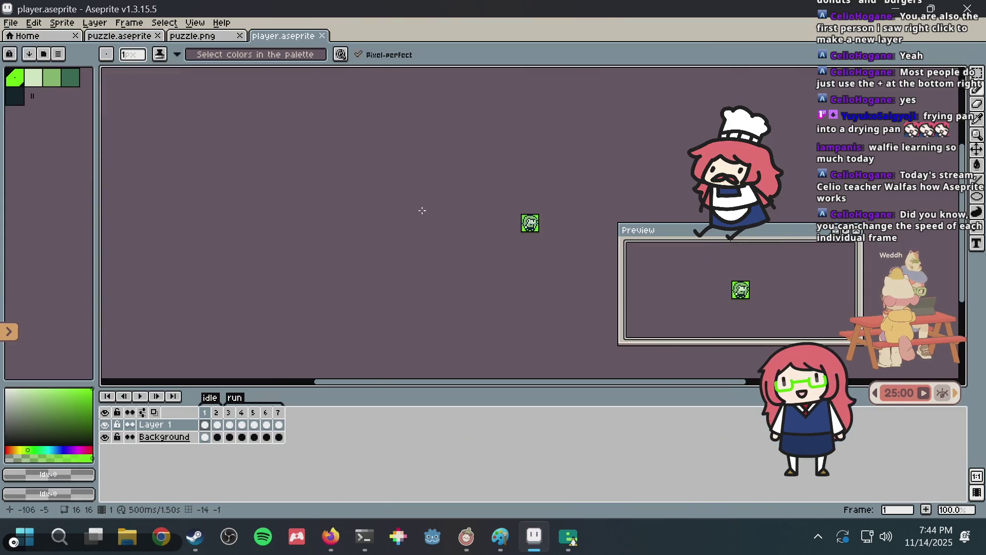
{"action": "left_click", "coordinate": [324, 36]}
{"action": "left_click", "coordinate": [10, 22]}
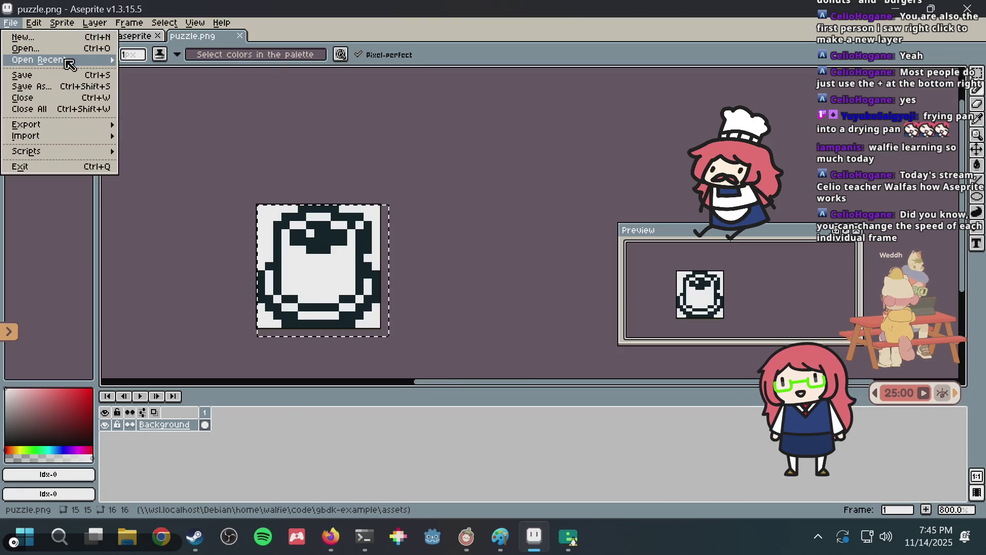
{"action": "mouse_move", "coordinate": [69, 63]}
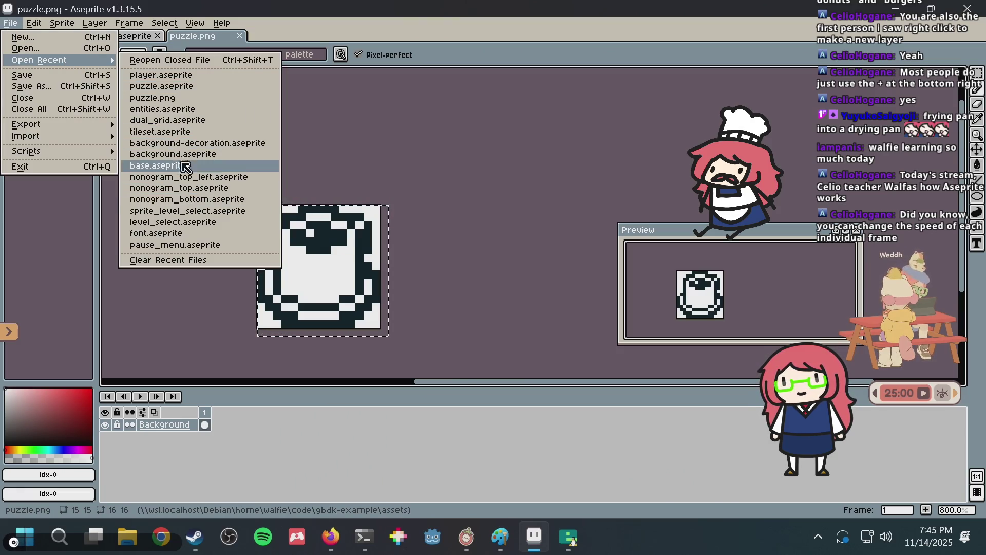
{"action": "left_click", "coordinate": [181, 76]}
{"action": "key", "text": "plus"}
{"action": "key", "text": "plus"}
{"action": "left_click", "coordinate": [325, 36]}
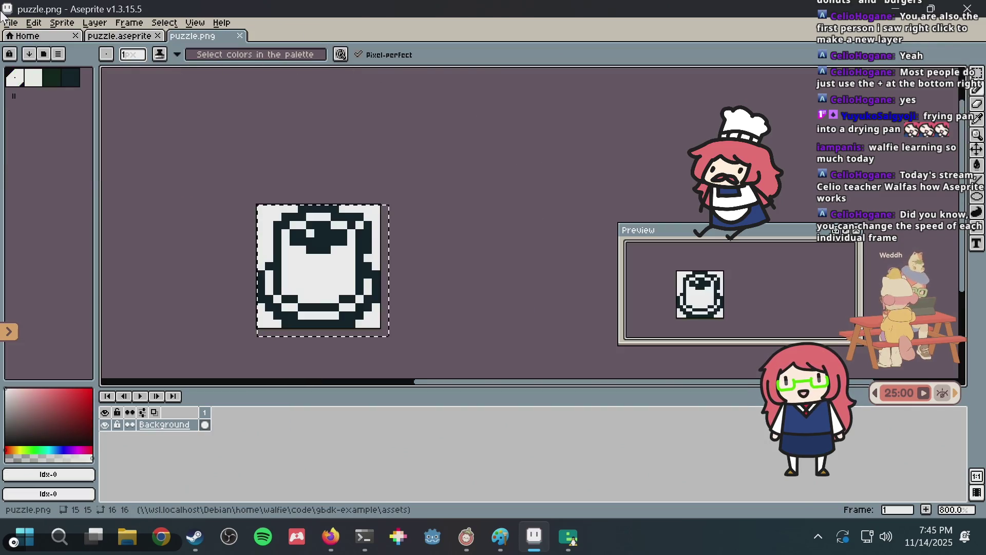
Open base.aseprite from File > Open Recent
{"action": "left_click", "coordinate": [11, 23]}
{"action": "mouse_move", "coordinate": [43, 64]}
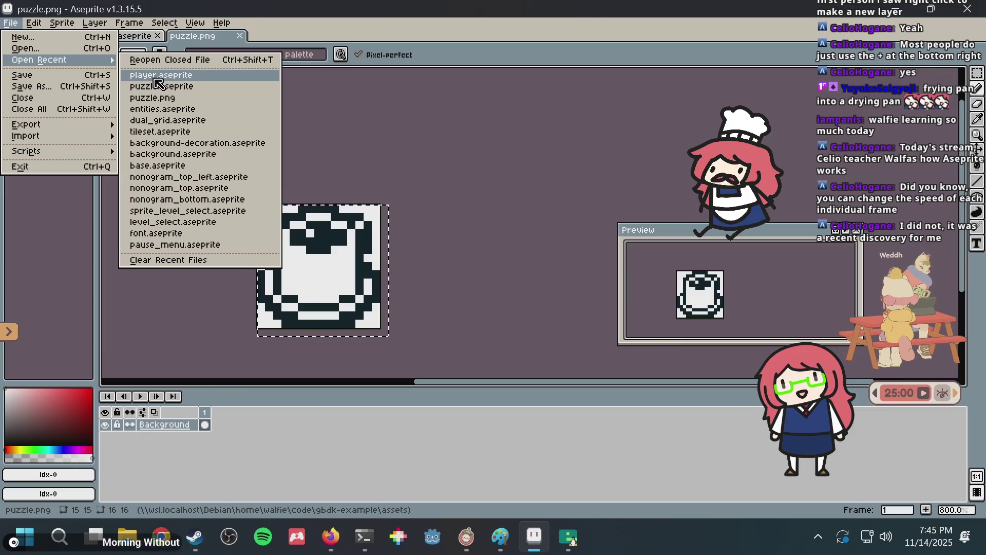
{"action": "left_click", "coordinate": [168, 166]}
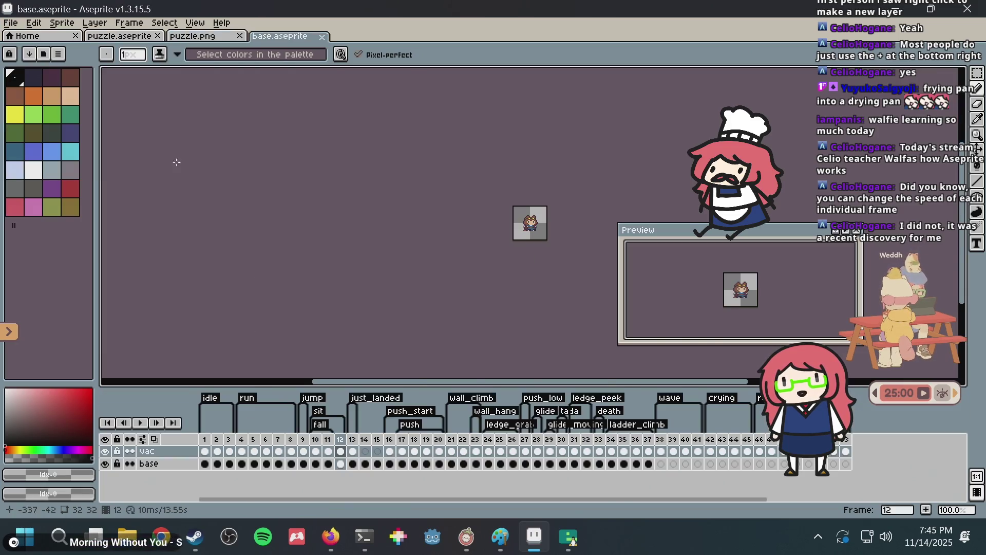
Play the run and push animations, also previewing frame 40's pose
{"action": "left_click_drag", "start_coordinate": [484, 188], "coordinate": [460, 248]}
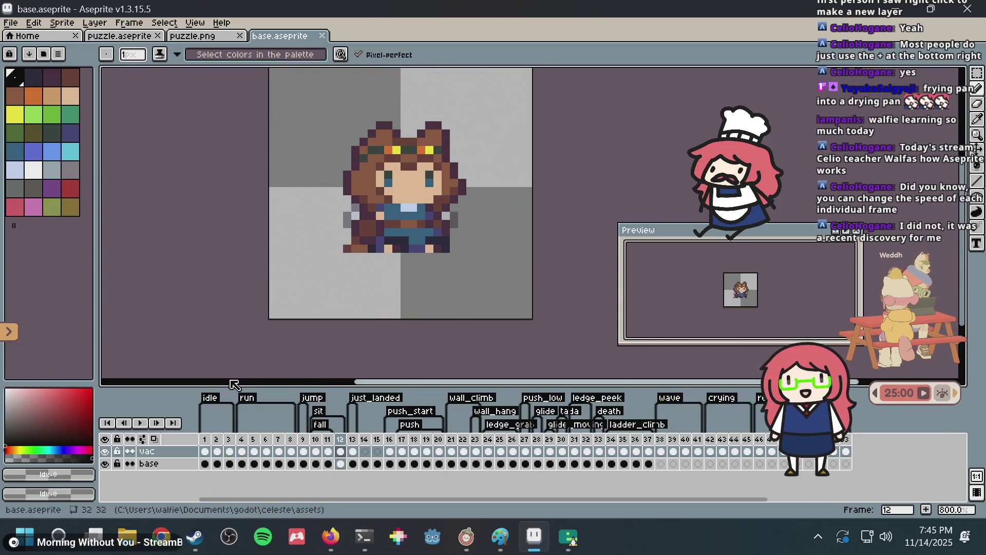
{"action": "left_click", "coordinate": [242, 440]}
{"action": "key", "text": "Return"}
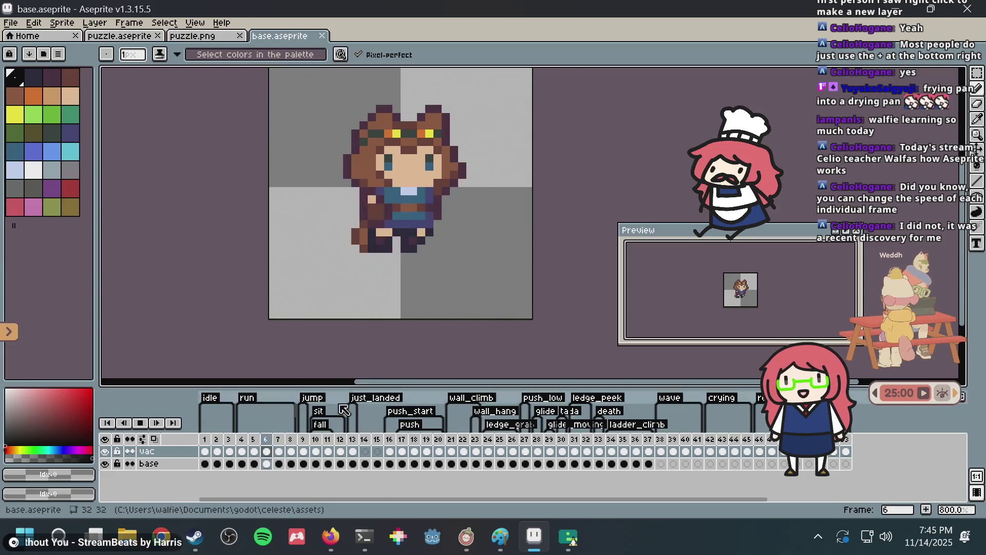
{"action": "key", "text": "Return"}
{"action": "left_click", "coordinate": [686, 450]}
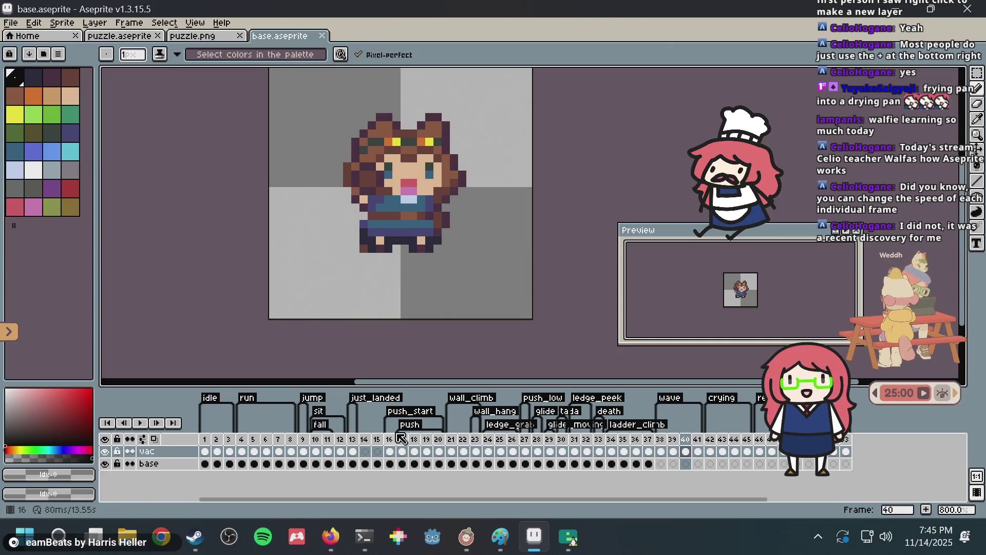
{"action": "left_click", "coordinate": [389, 450]}
{"action": "key", "text": "Return"}
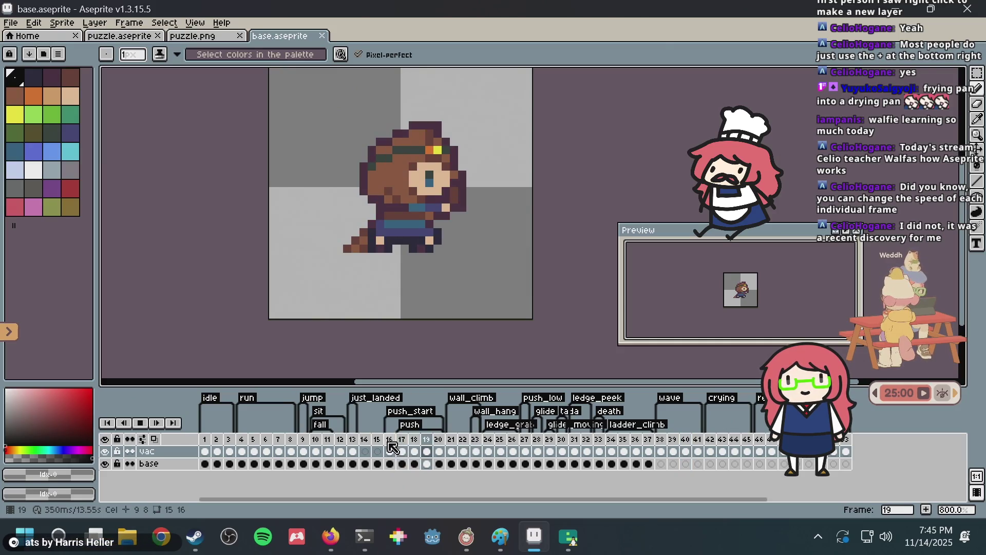
{"action": "left_click", "coordinate": [297, 441]}
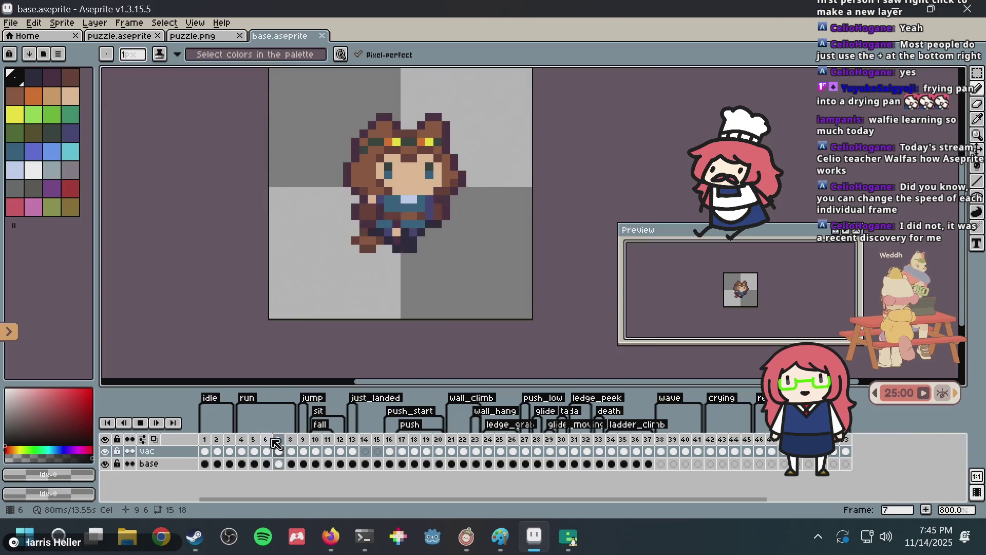
Play the animation from frames 10 and 22, then step around frame 32
{"action": "left_click", "coordinate": [315, 450]}
{"action": "key", "text": "Return"}
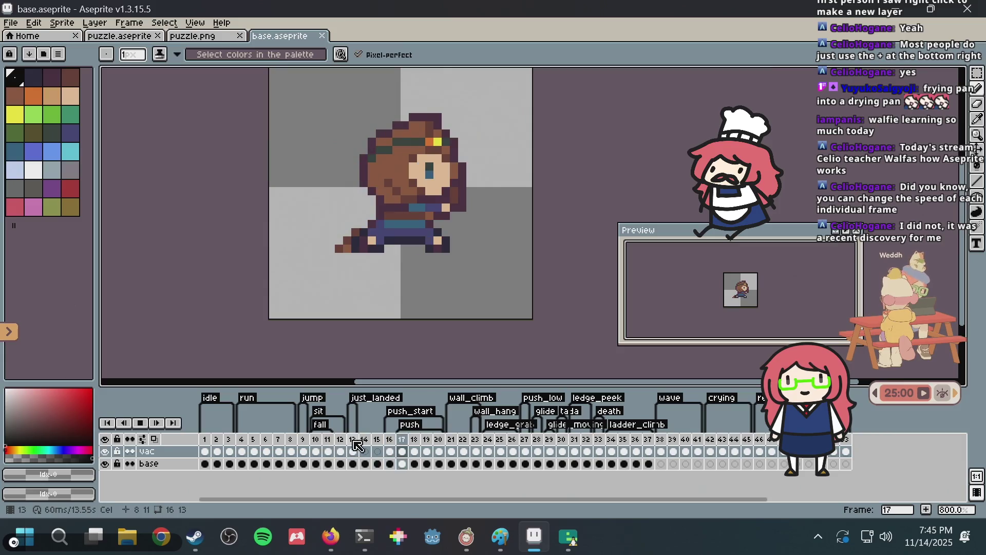
{"action": "key", "text": "Return"}
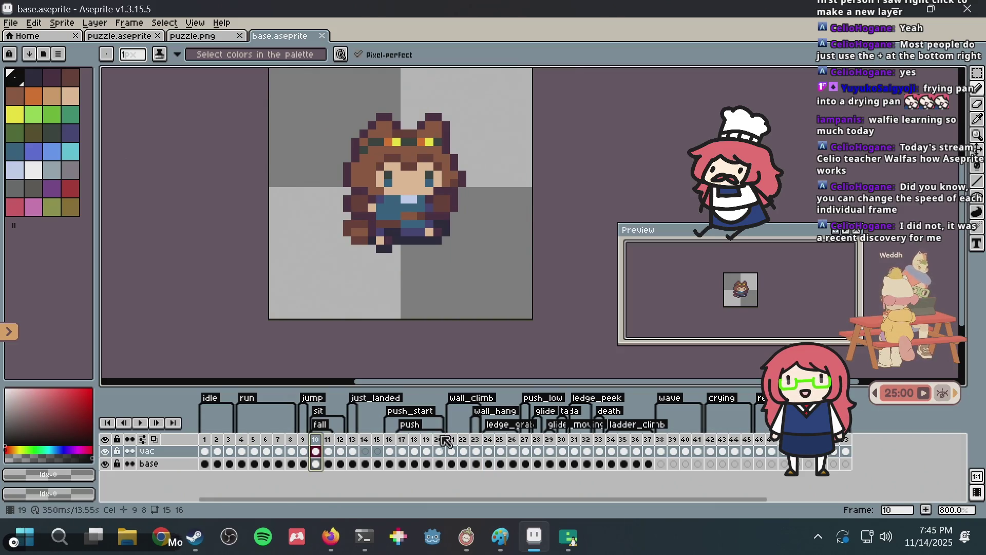
{"action": "left_click", "coordinate": [463, 451]}
{"action": "key", "text": "Return"}
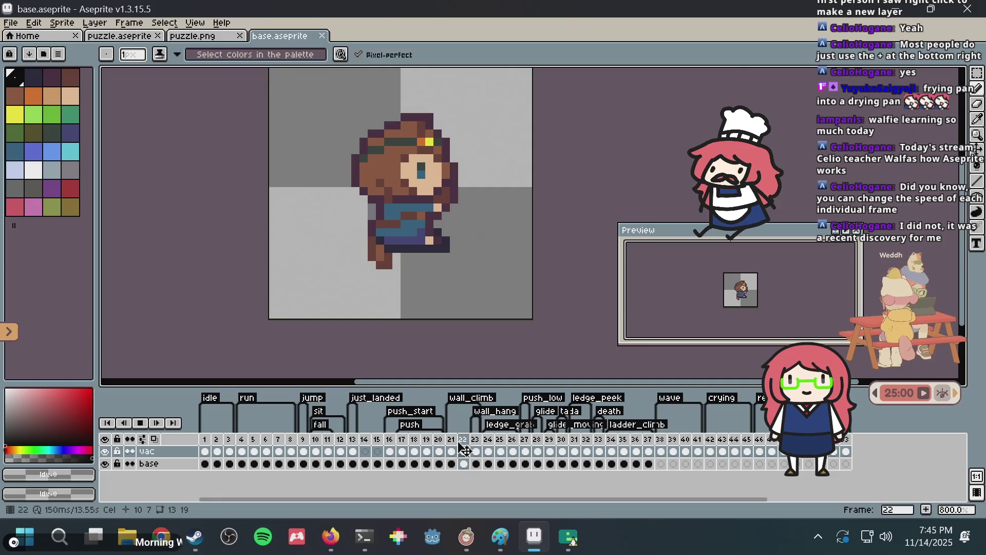
{"action": "left_click", "coordinate": [589, 450]}
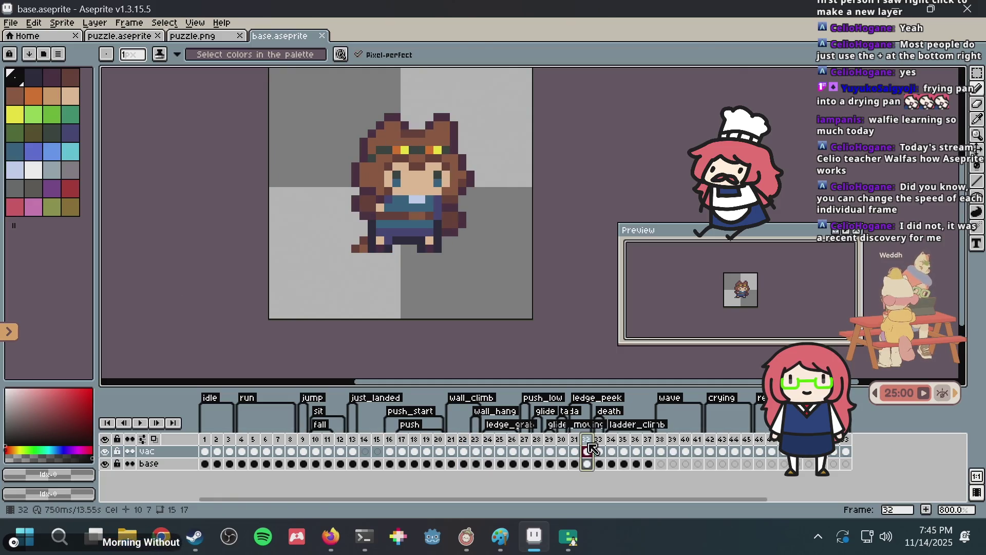
{"action": "key", "text": "Left"}
{"action": "key", "text": "Right"}
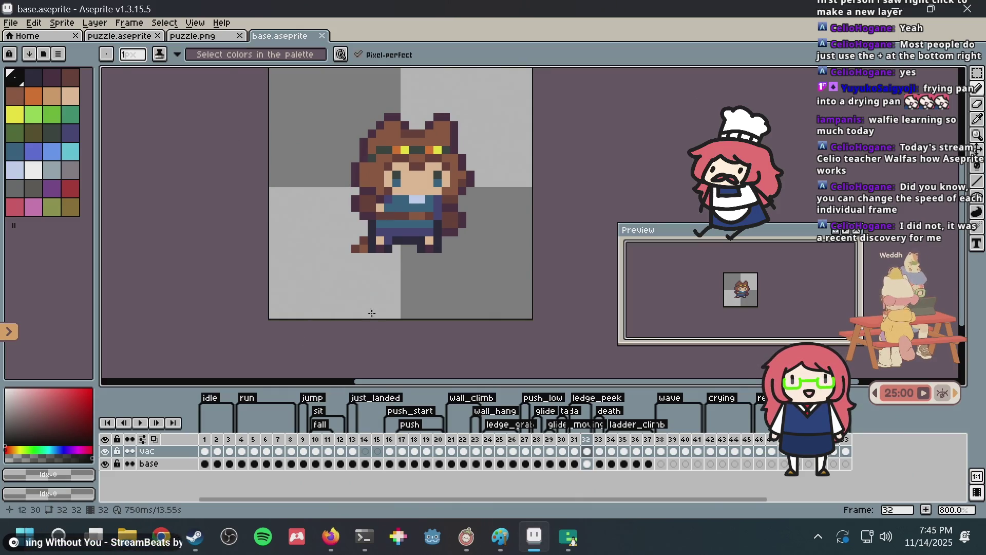
Open Frame Properties for frame 11, showing its 50 ms duration
{"action": "left_click", "coordinate": [341, 452]}
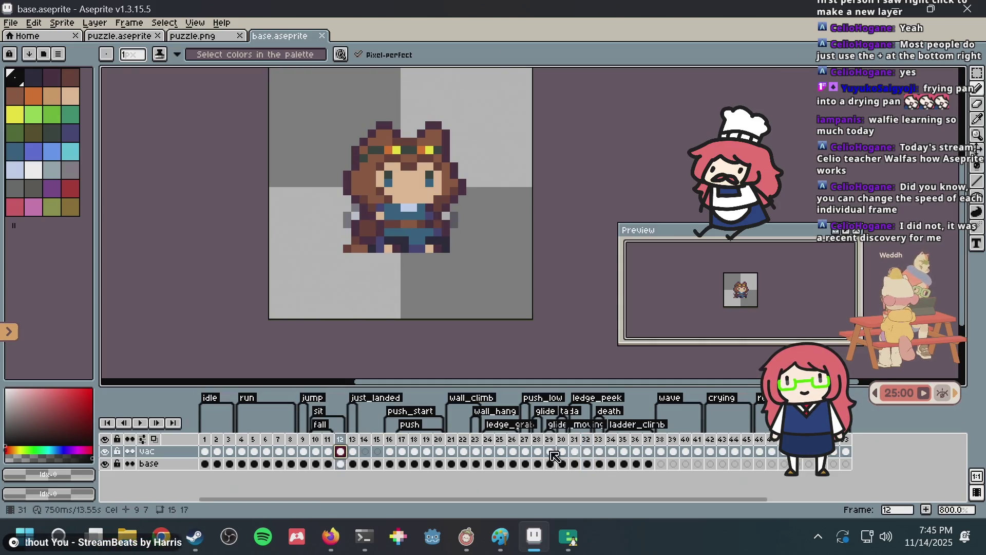
{"action": "right_click", "coordinate": [341, 452]}
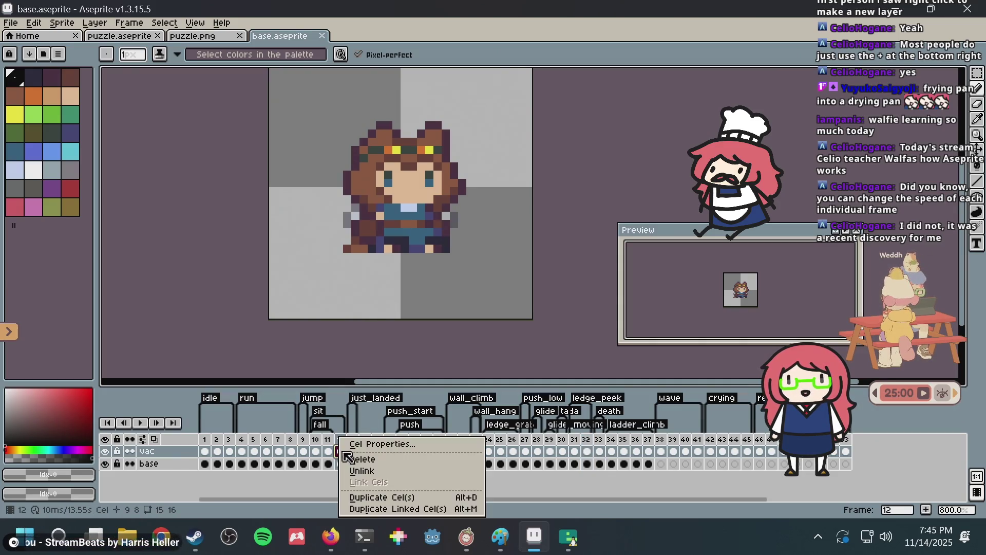
{"action": "left_click", "coordinate": [316, 459]}
{"action": "left_click", "coordinate": [332, 440]}
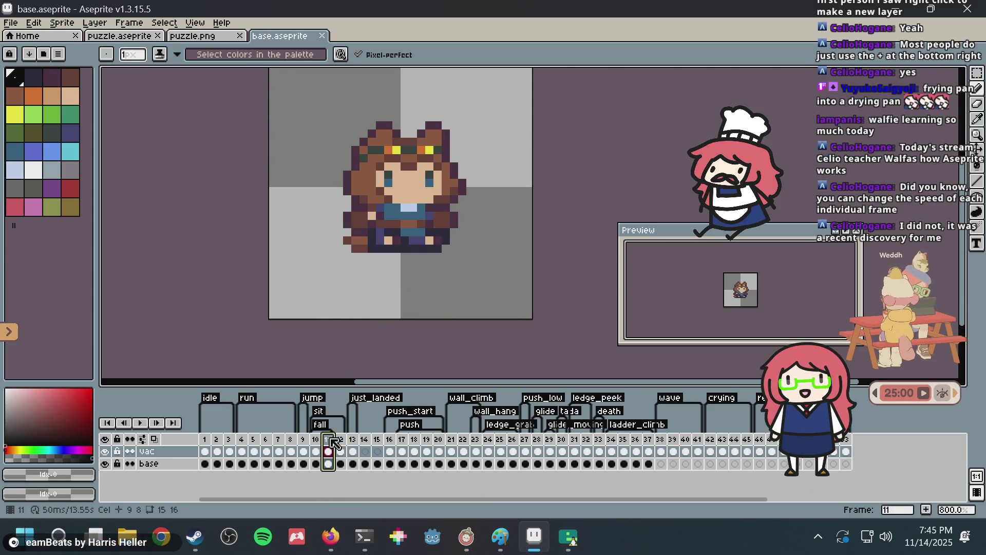
{"action": "right_click", "coordinate": [329, 440]}
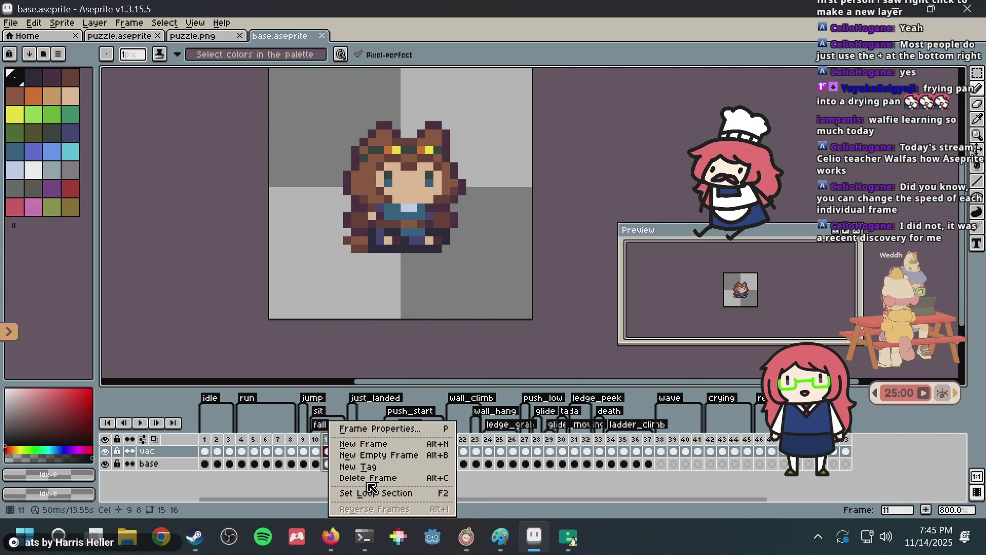
{"action": "left_click", "coordinate": [370, 431]}
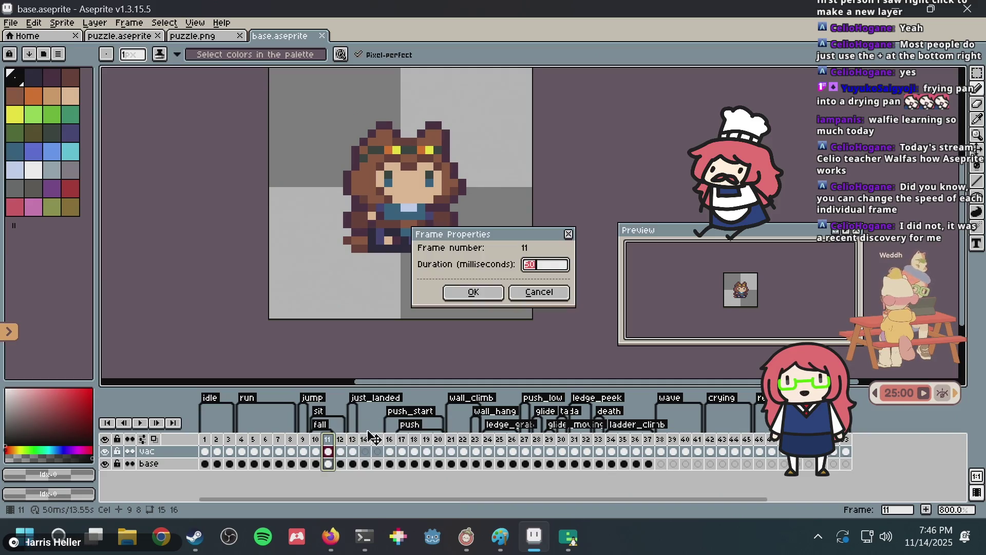
Check the duration settings for frames 1–19 and close them unchanged
{"action": "key", "text": "Escape"}
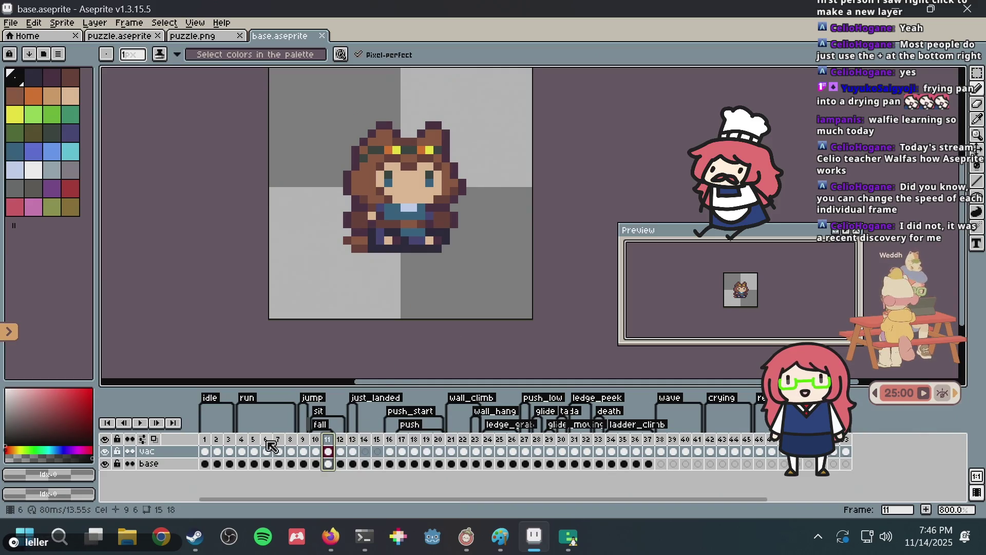
{"action": "left_click_drag", "start_coordinate": [208, 440], "coordinate": [429, 441]}
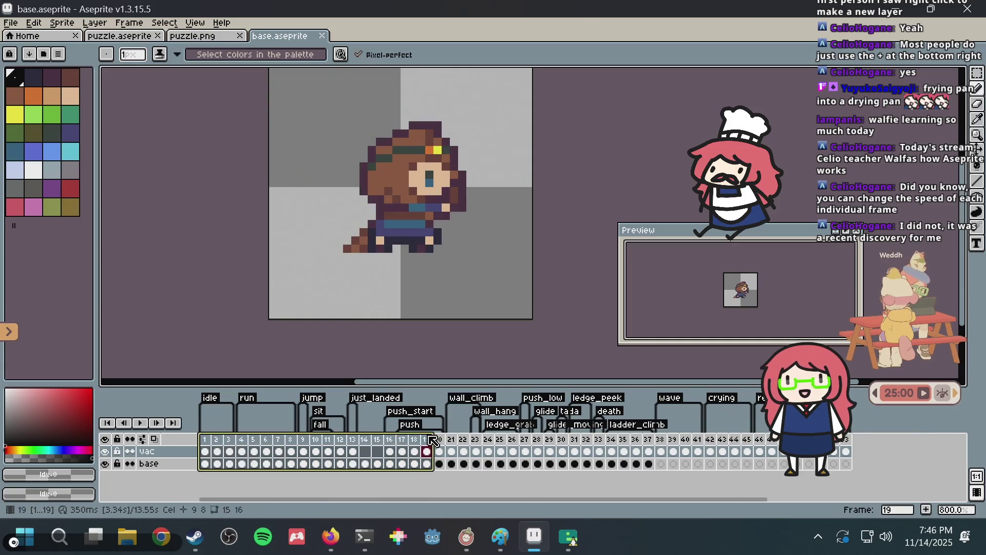
{"action": "right_click", "coordinate": [429, 440]}
{"action": "left_click", "coordinate": [451, 434]}
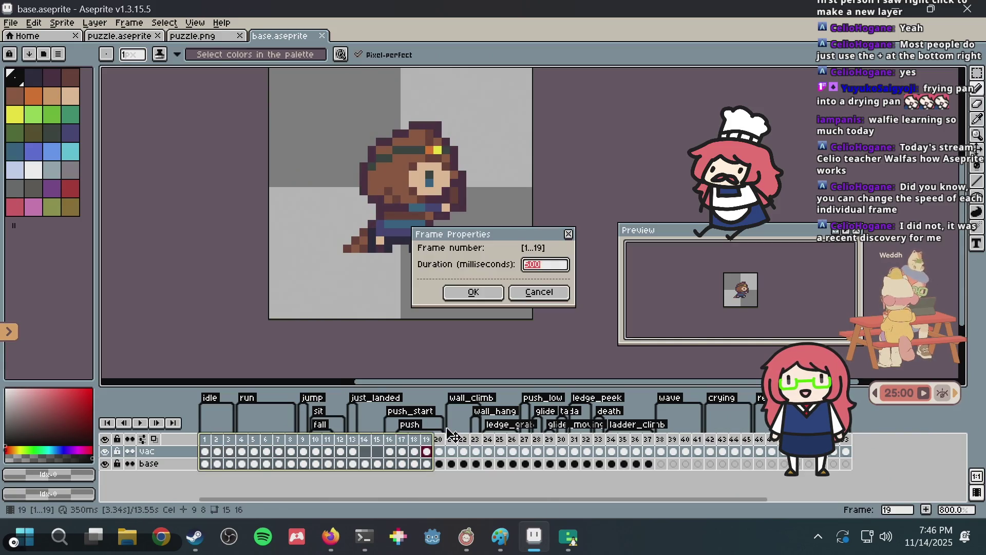
{"action": "key", "text": "Escape"}
Browse a menu's commands without running any, then switch to the puzzle.aseprite tab
{"action": "left_click", "coordinate": [53, 24]}
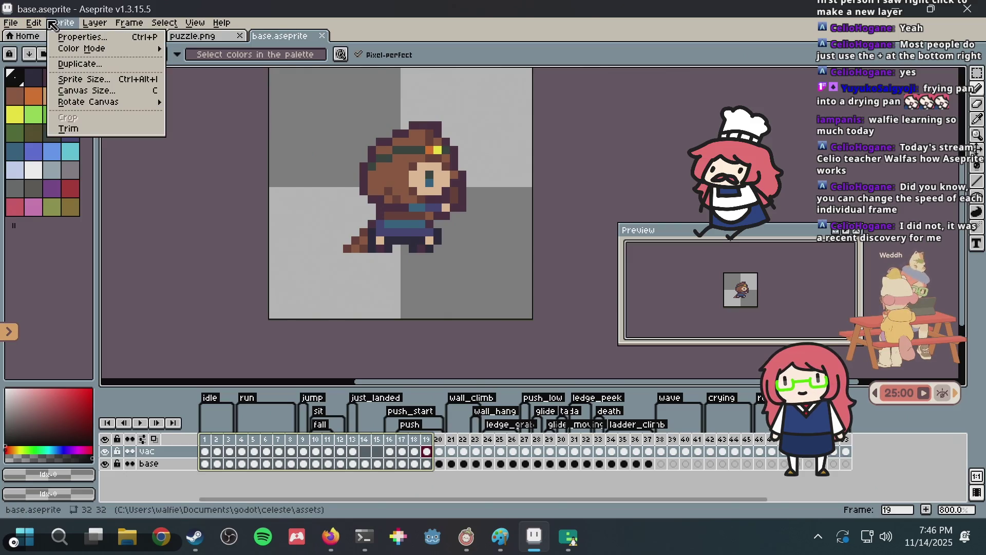
{"action": "mouse_move", "coordinate": [132, 27]}
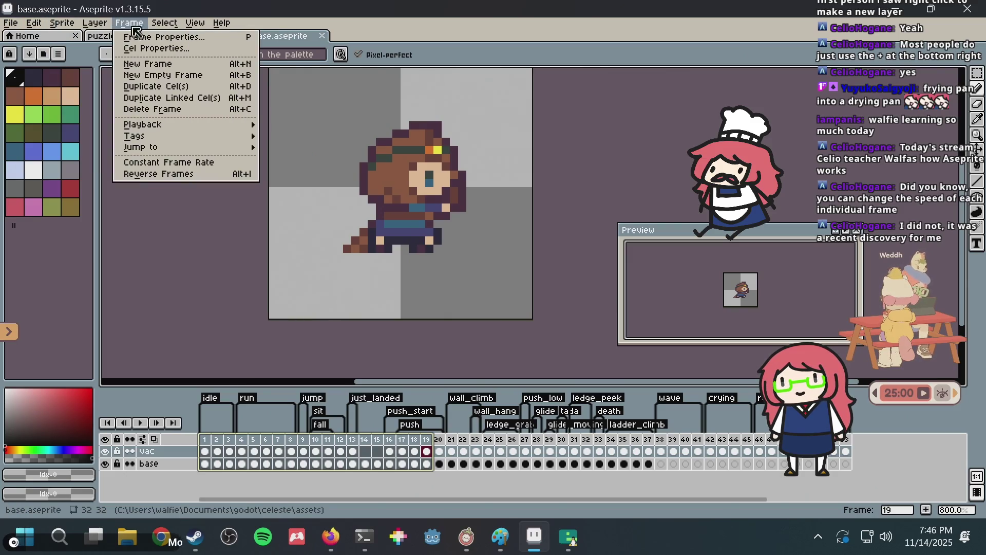
{"action": "mouse_move", "coordinate": [164, 126]}
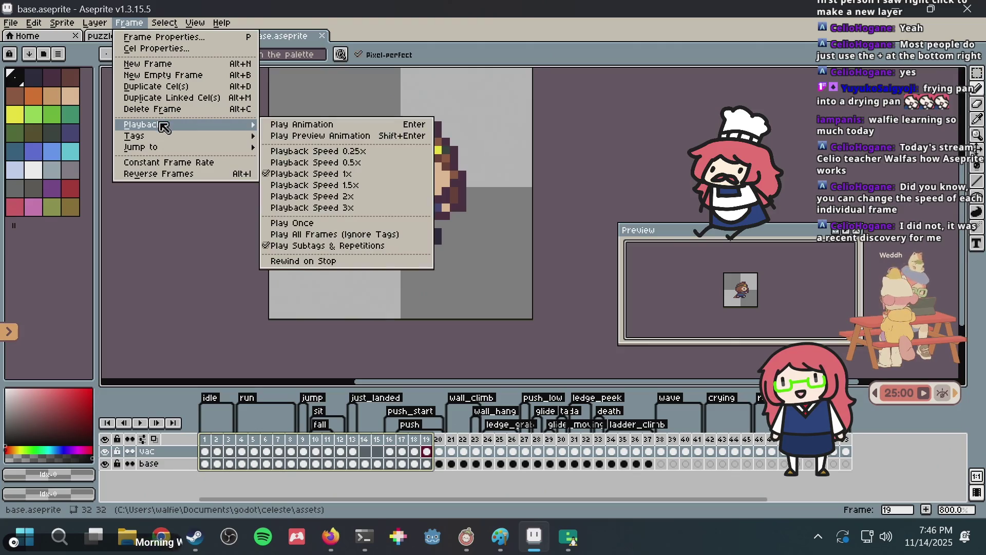
{"action": "mouse_move", "coordinate": [168, 152]}
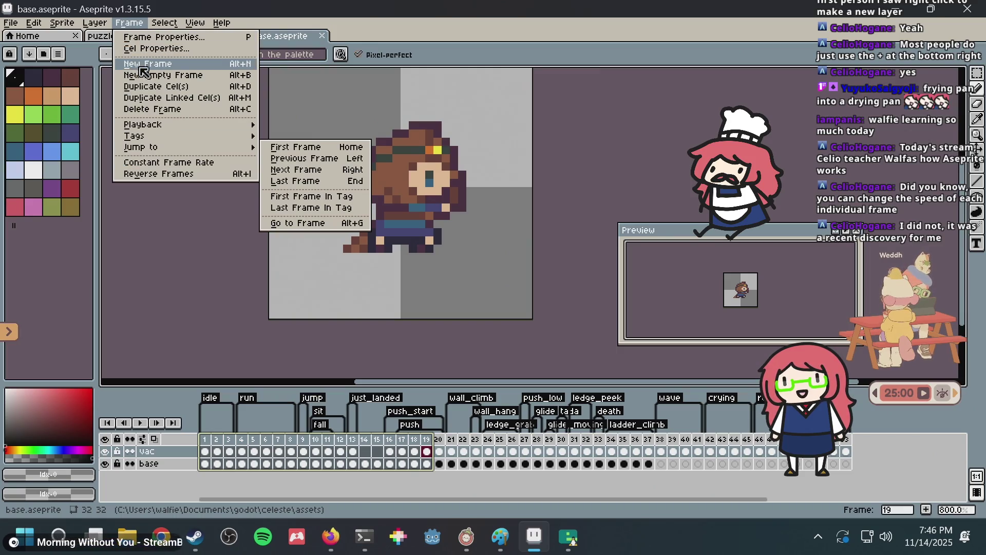
{"action": "left_click", "coordinate": [129, 22]}
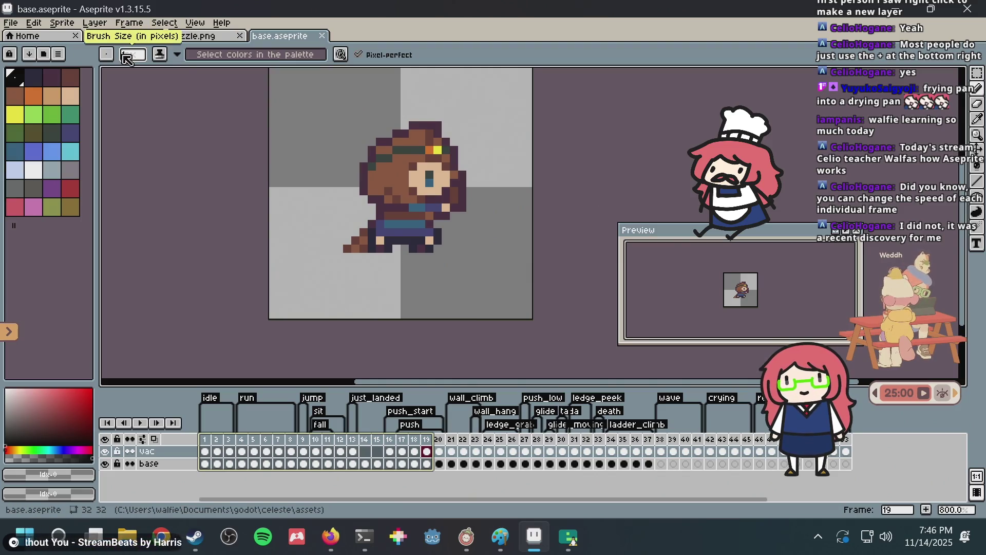
{"action": "left_click", "coordinate": [122, 36]}
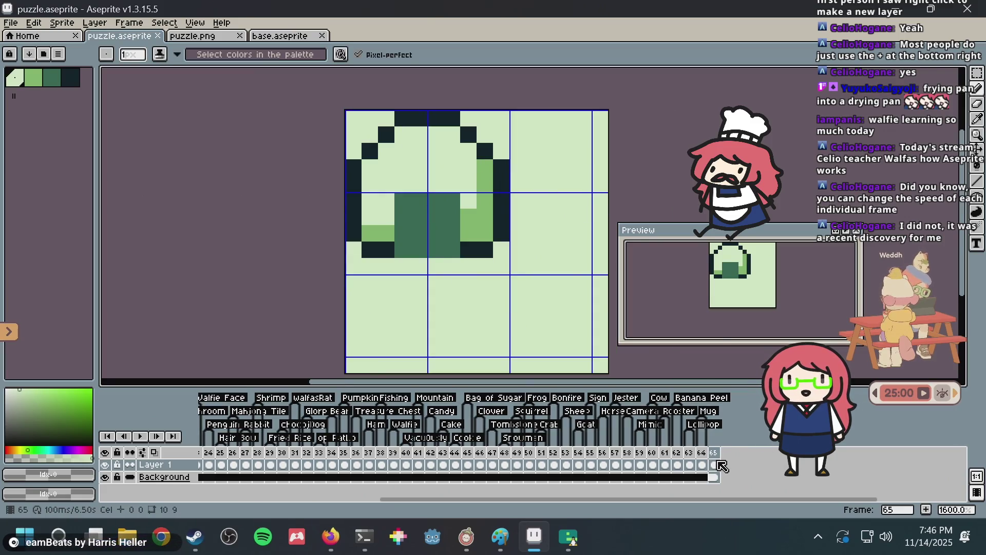
Add a 'Jelly Donut' tag to frame 65
{"action": "right_click", "coordinate": [717, 456]}
{"action": "left_click", "coordinate": [739, 473]}
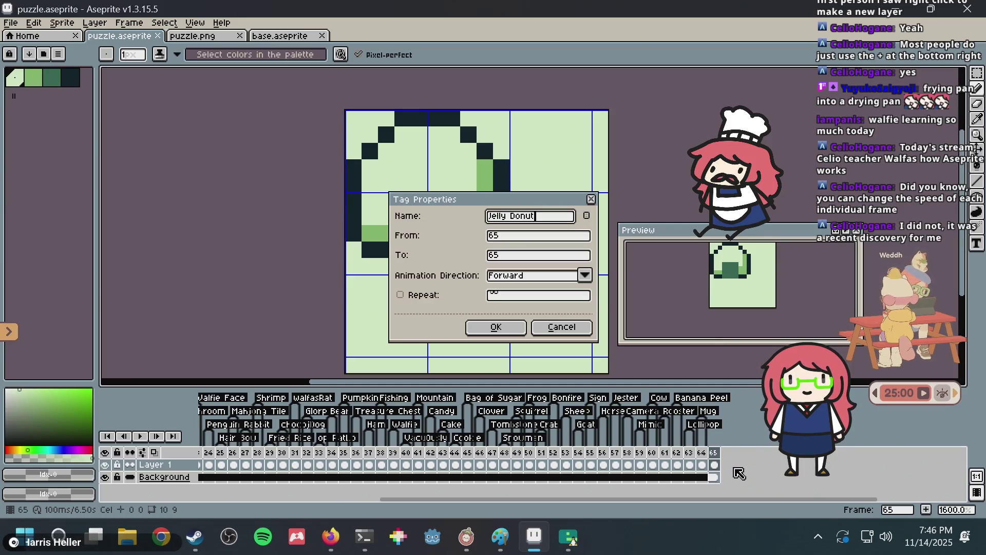
{"action": "key", "text": "Return"}
Switch to the puzzle.png document, save it, and move over to the browser
{"action": "left_click", "coordinate": [285, 37]}
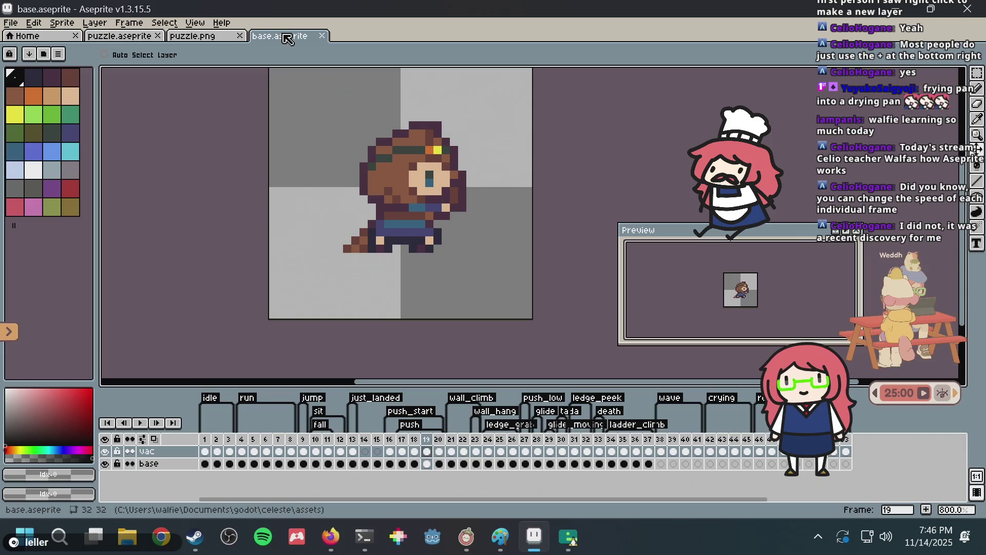
{"action": "left_click", "coordinate": [232, 39]}
{"action": "key", "text": "ctrl+s"}
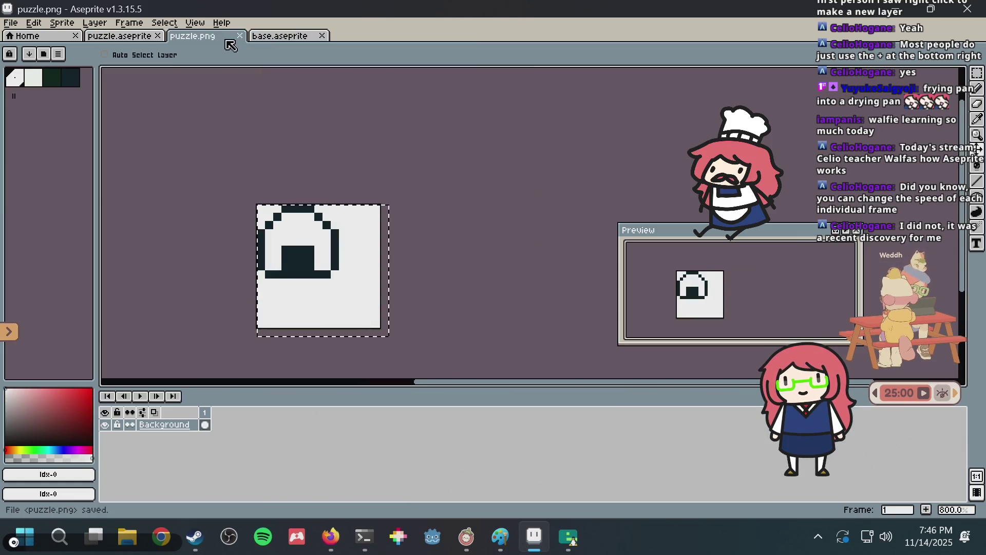
{"action": "key", "text": "alt+Tab"}
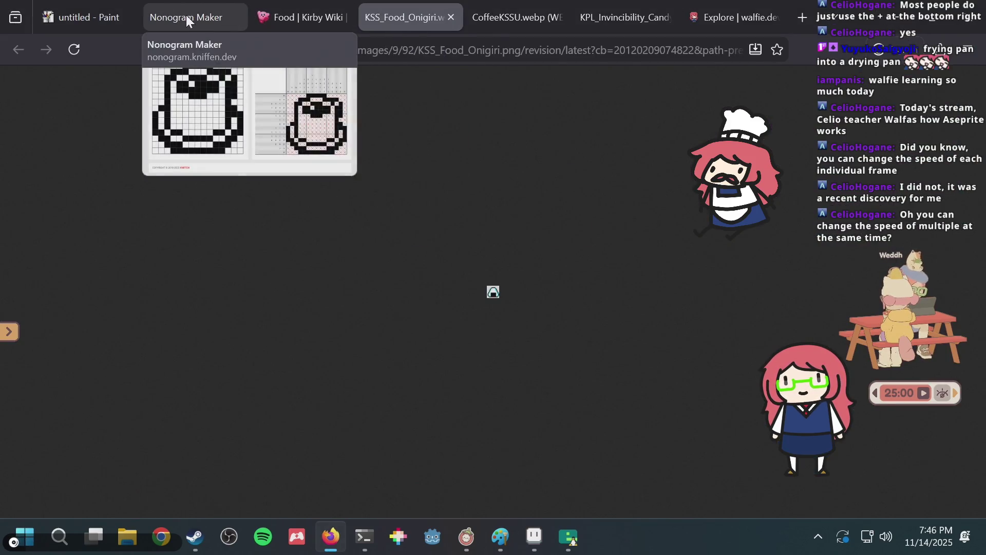
Generate a nonogram in Nonogram Maker from puzzle.png
{"action": "left_click", "coordinate": [186, 14]}
{"action": "scroll", "coordinate": [480, 186], "scroll_direction": "up", "scroll_amount": 5}
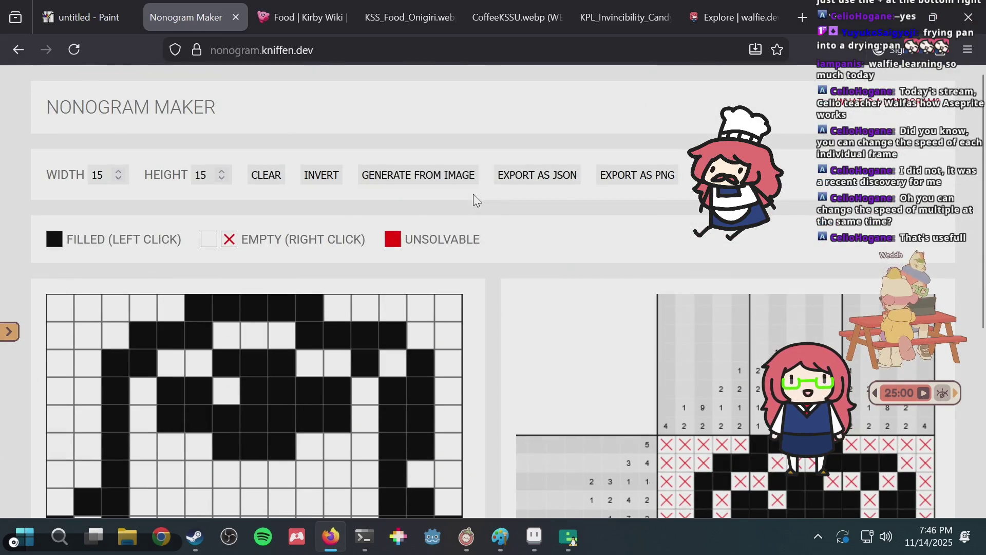
{"action": "left_click", "coordinate": [376, 177]}
{"action": "double_click", "coordinate": [379, 170]}
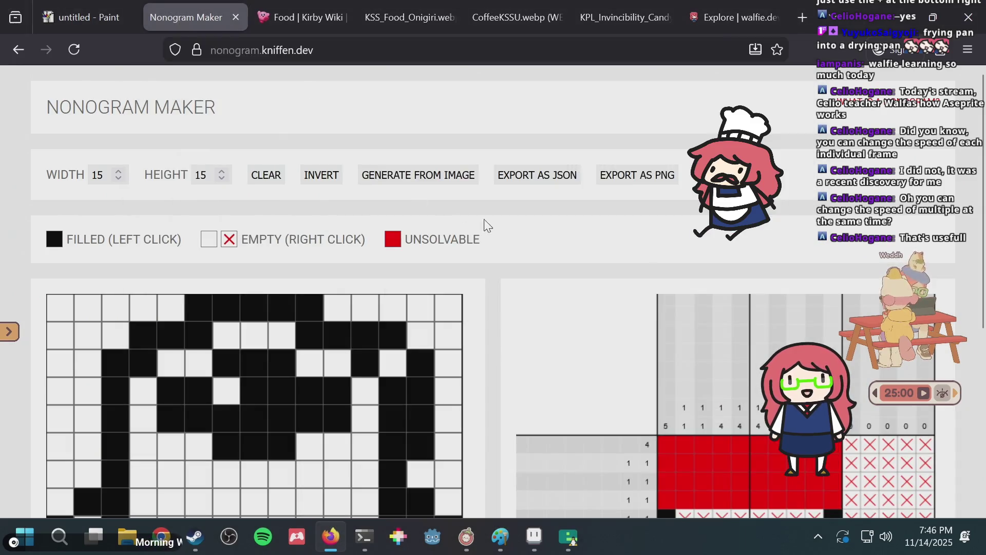
{"action": "scroll", "coordinate": [530, 247], "scroll_direction": "down", "scroll_amount": 3}
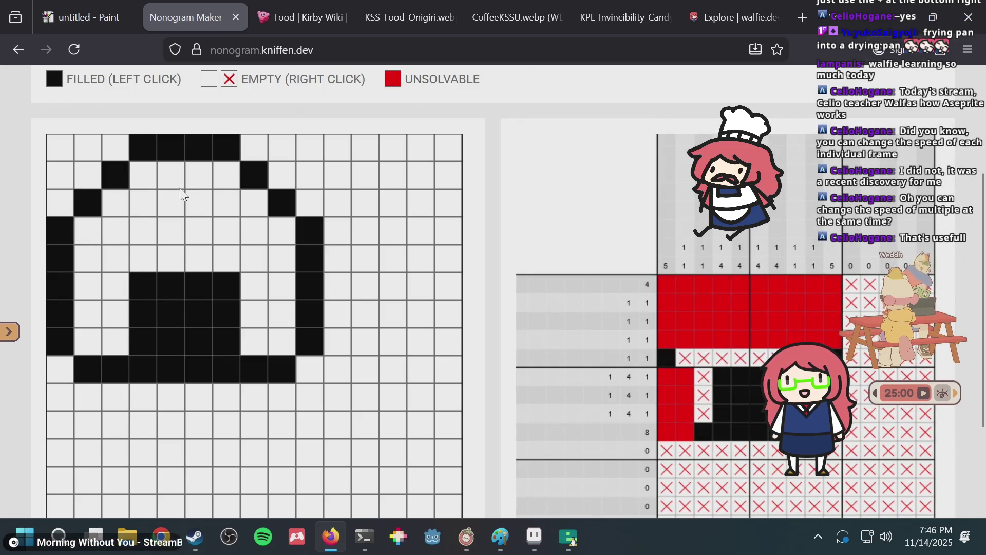
Test edits at row 2 column 7, row 3 and row 8 column 2, then deselect in puzzle.aseprite
{"action": "left_click", "coordinate": [234, 181]}
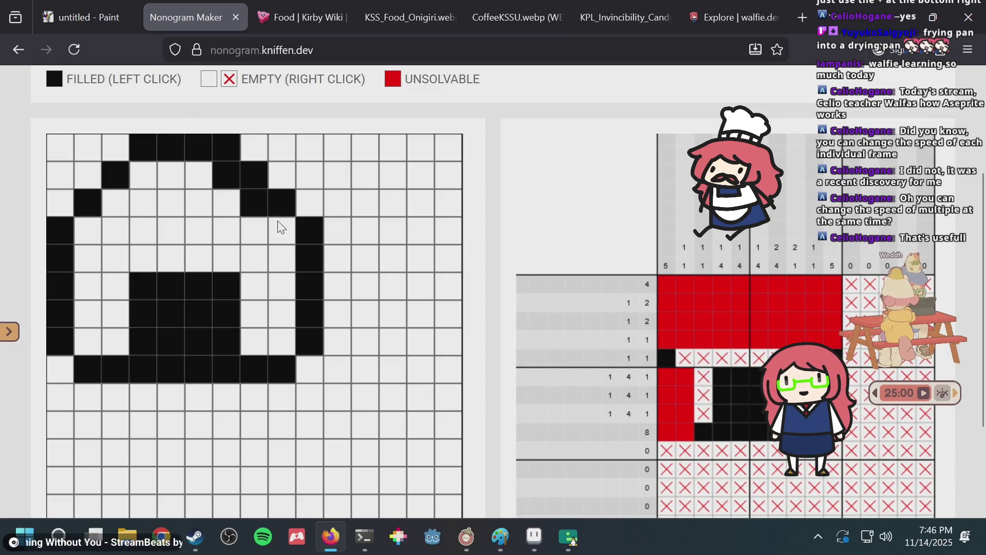
{"action": "left_click_drag", "start_coordinate": [281, 212], "coordinate": [267, 212]}
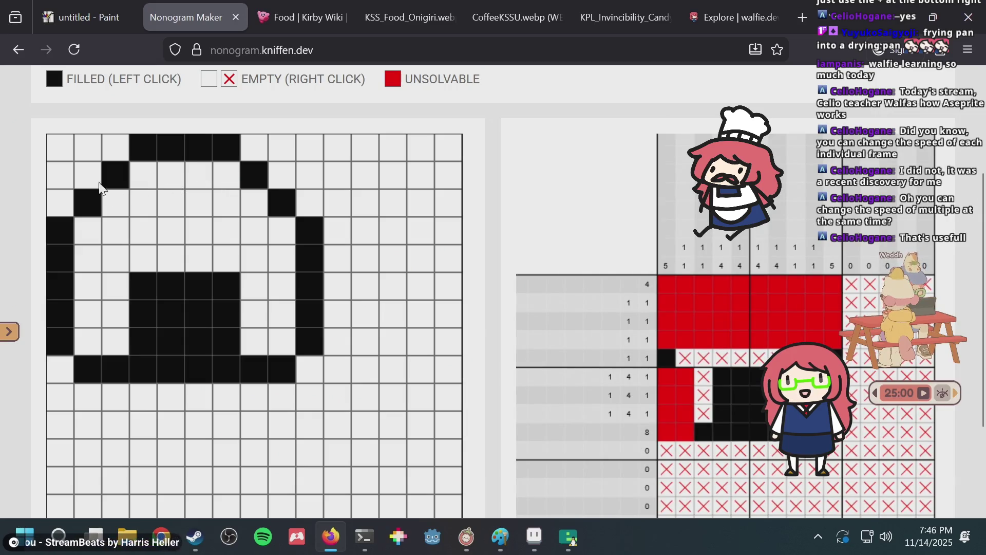
{"action": "left_click", "coordinate": [79, 343]}
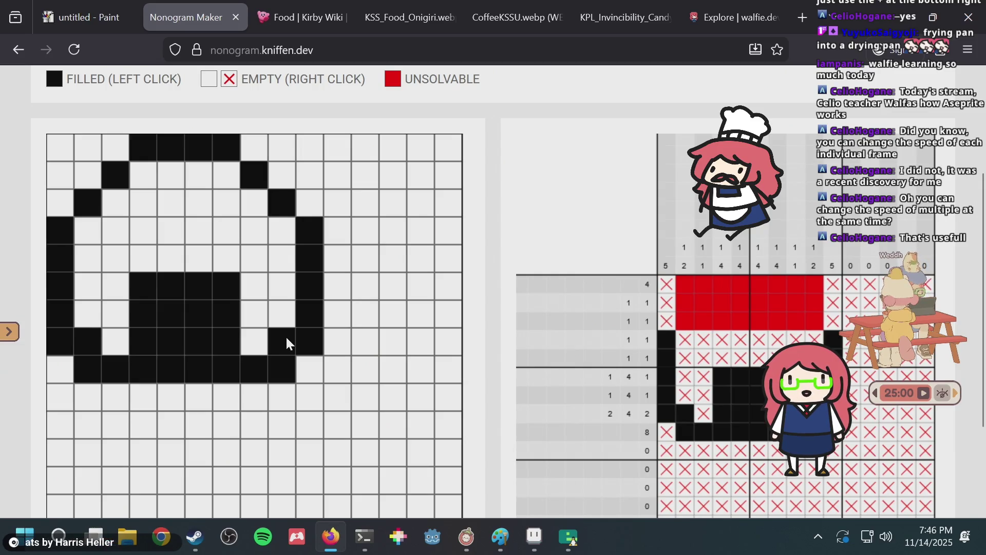
{"action": "left_click", "coordinate": [88, 341]}
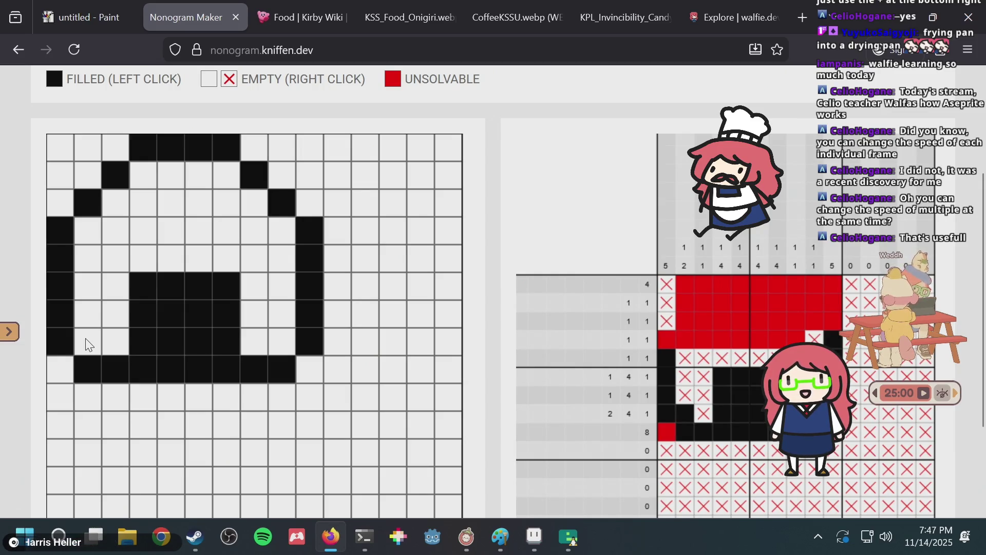
{"action": "key", "text": "alt+Tab"}
{"action": "key", "text": "ctrl+shift+Tab"}
{"action": "key", "text": "ctrl+d"}
Try a dark-green pixel and a dark outline pixel on the onigiri, undoing both
{"action": "key", "text": "b"}
{"action": "left_click", "coordinate": [407, 216], "text": "alt"}
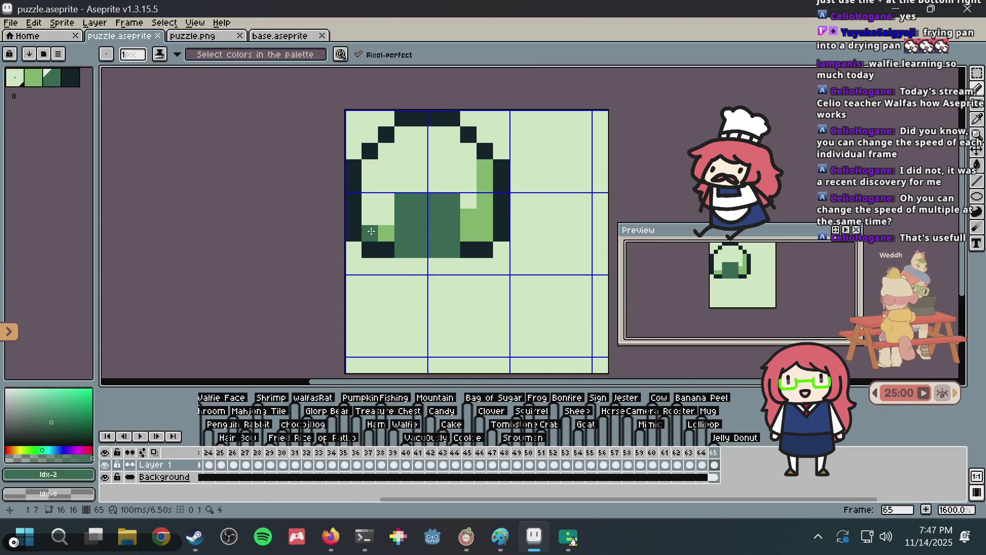
{"action": "left_click", "coordinate": [485, 232]}
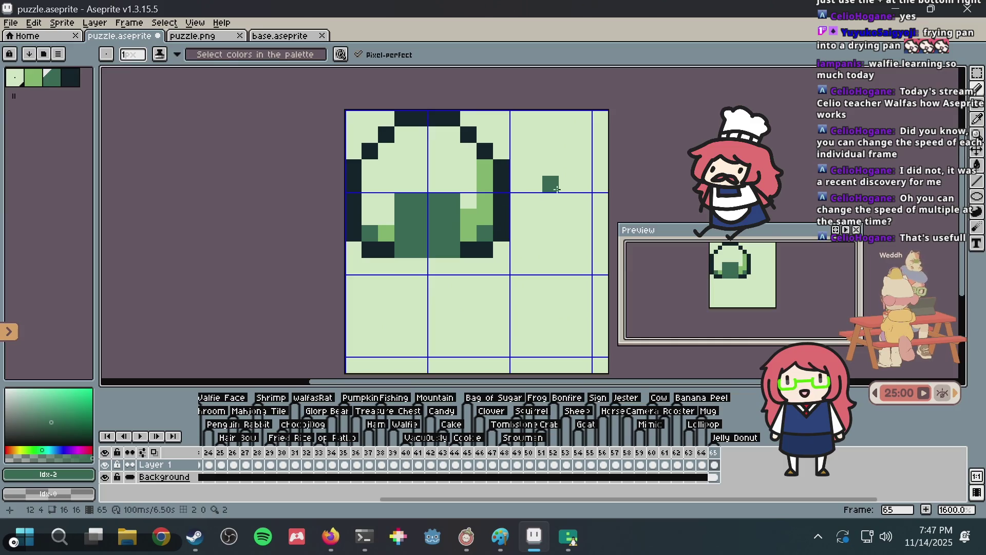
{"action": "scroll", "coordinate": [538, 196], "scroll_direction": "up", "scroll_amount": 2}
{"action": "key", "text": "ctrl+z"}
{"action": "key", "text": "ctrl+z"}
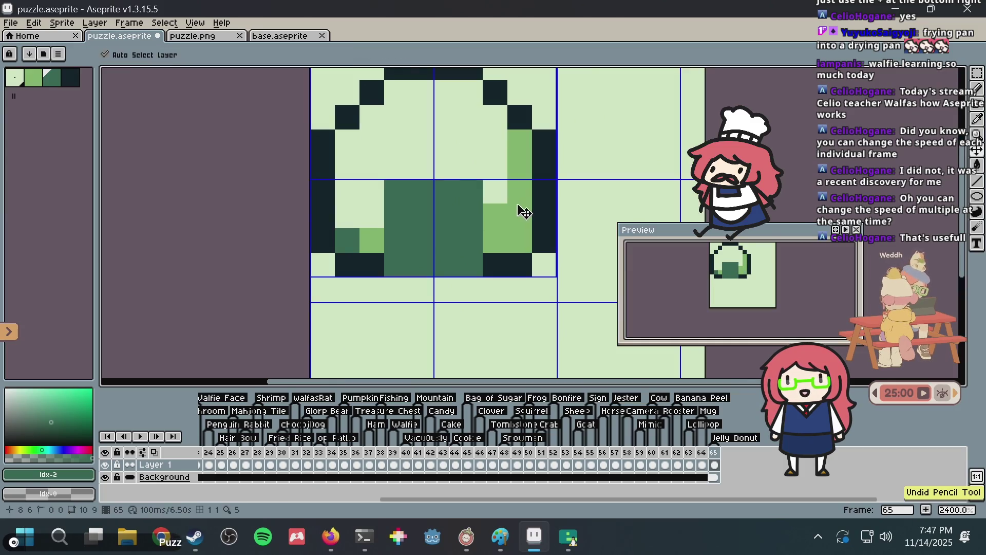
{"action": "left_click", "coordinate": [323, 240], "text": "alt"}
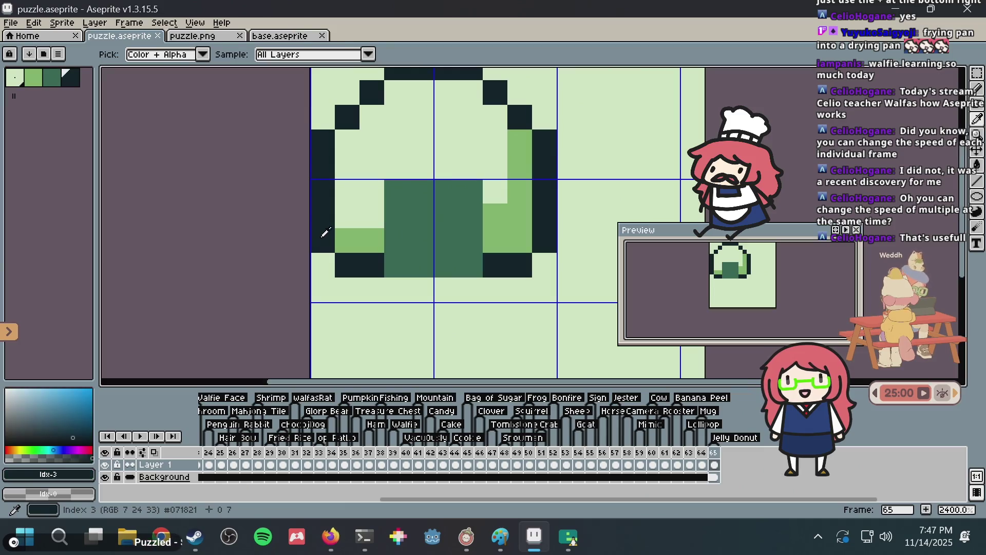
{"action": "left_click", "coordinate": [483, 248]}
{"action": "key", "text": "ctrl+z"}
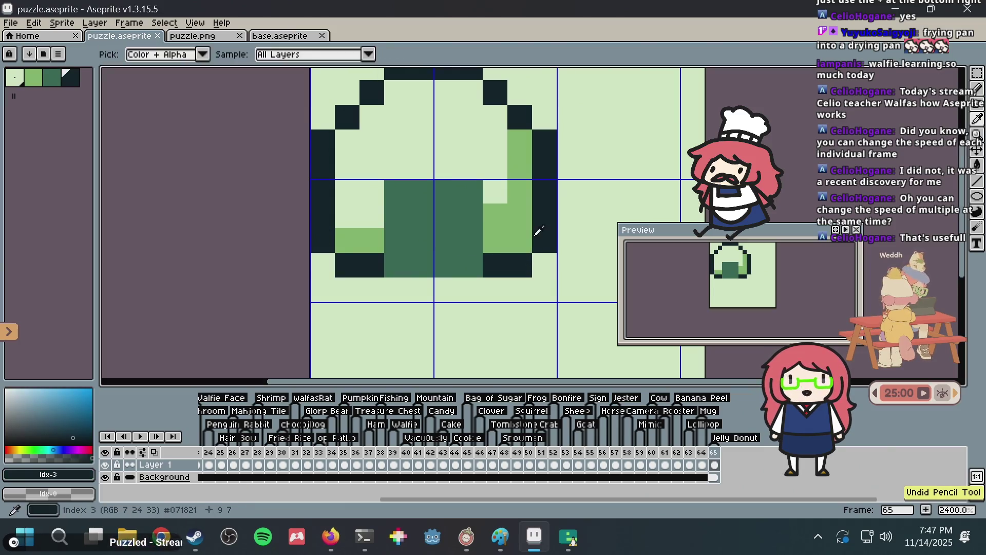
Paint dark-green pixels on the right side, row 7's left end, and along the bottom row
{"action": "left_click", "coordinate": [468, 218], "text": "alt"}
{"action": "left_click", "coordinate": [519, 235]}
{"action": "left_click", "coordinate": [347, 239]}
{"action": "scroll", "coordinate": [410, 210], "scroll_direction": "down", "scroll_amount": 1}
{"action": "mouse_move", "coordinate": [469, 179]}
{"action": "left_mouse_down"}
{"action": "mouse_move", "coordinate": [437, 241]}
{"action": "mouse_move", "coordinate": [448, 240]}
{"action": "left_mouse_up"}
{"action": "left_click_drag", "start_coordinate": [380, 244], "coordinate": [423, 244]}
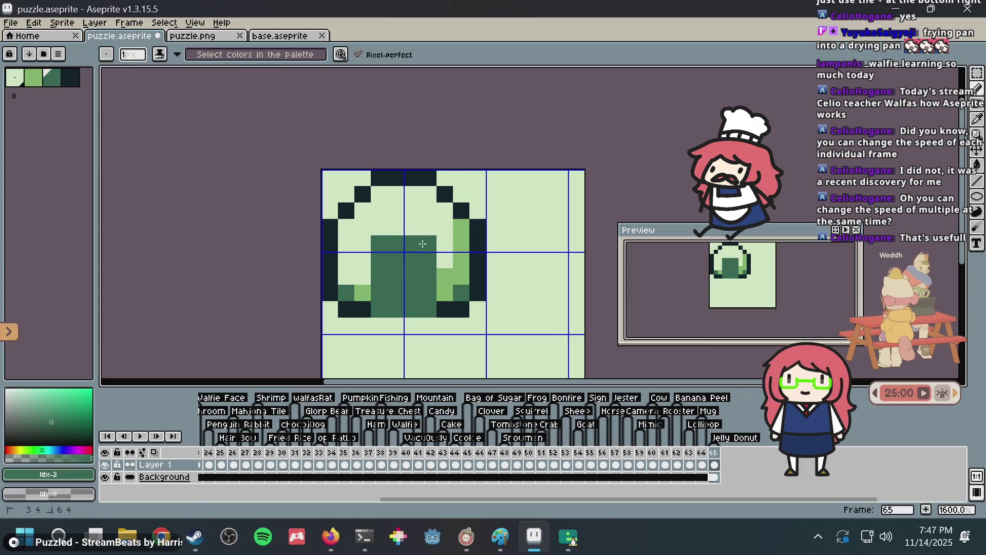
{"action": "key", "text": "alt+Tab"}
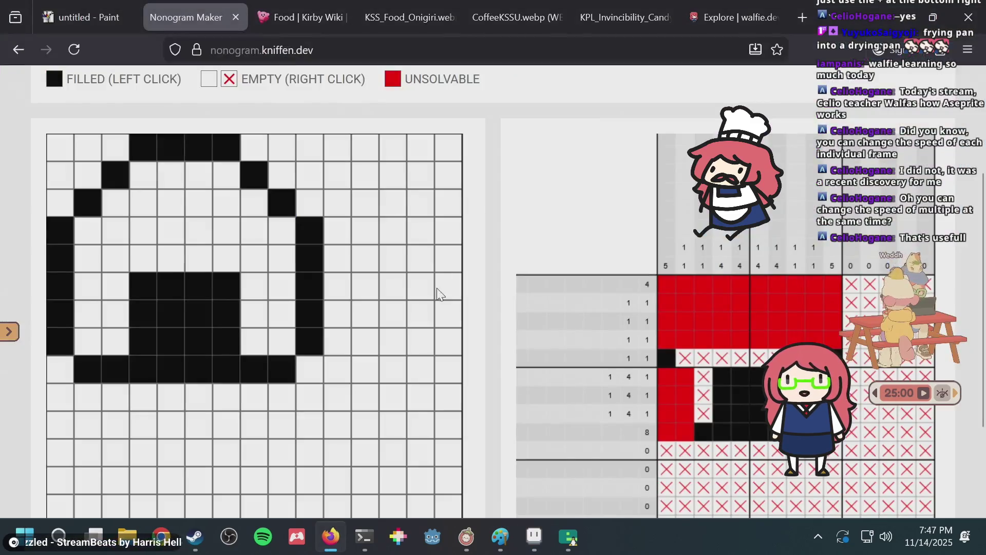
Fill one more grid cell and erase a dark-green pixel from the sprite
{"action": "left_click", "coordinate": [154, 249]}
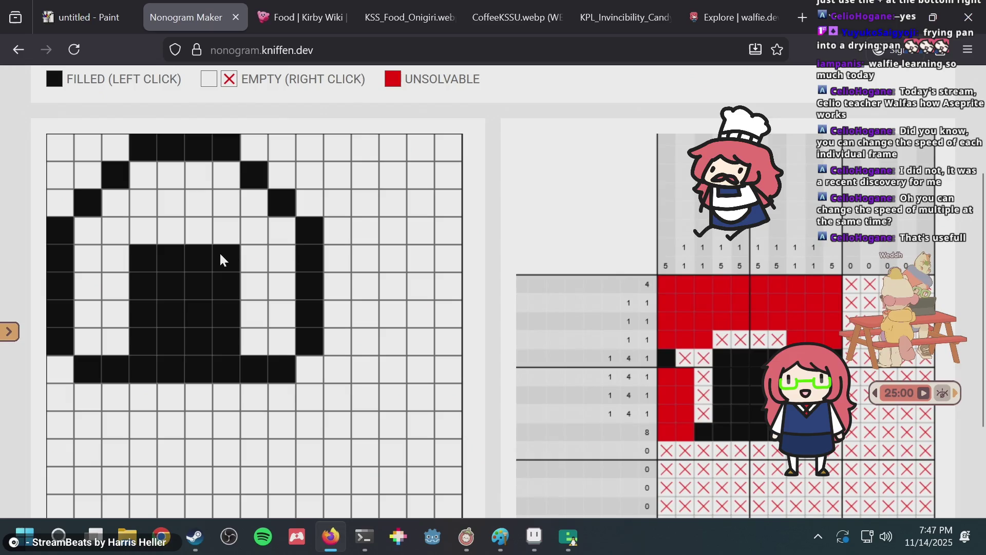
{"action": "key", "text": "alt+Tab"}
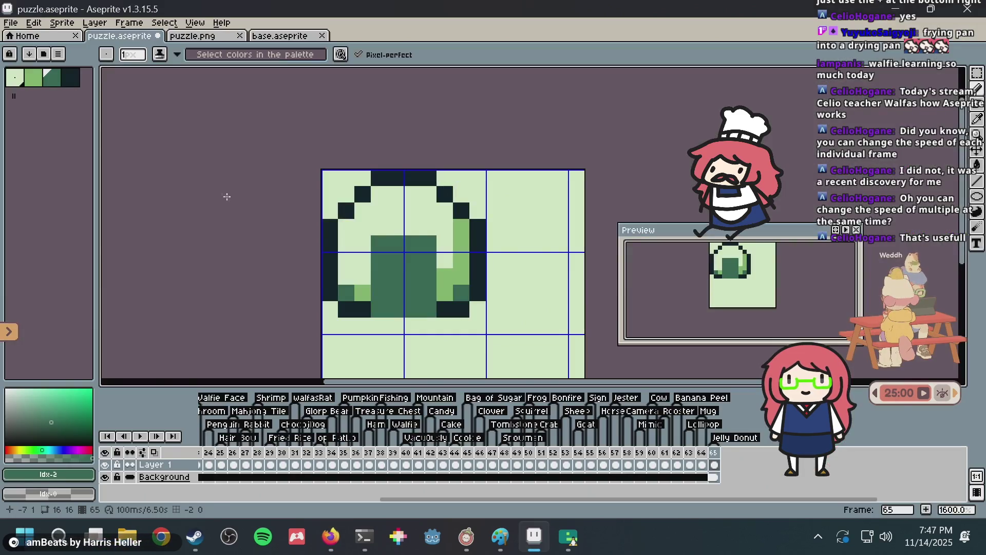
{"action": "right_click", "coordinate": [383, 219]}
{"action": "key", "text": "alt+Tab"}
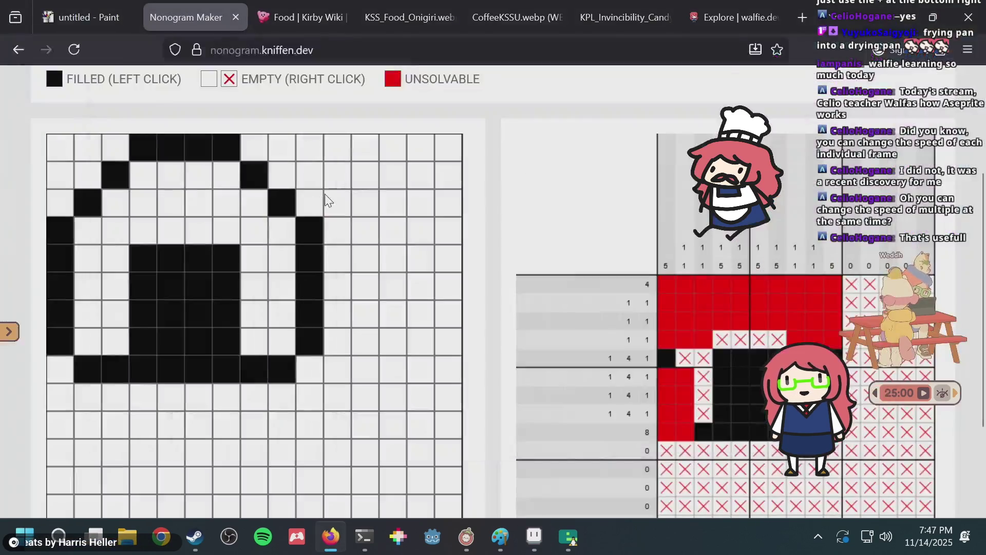
Fill a row 2 cell and a column that thickens the onigiri's right edge
{"action": "left_click", "coordinate": [228, 174]}
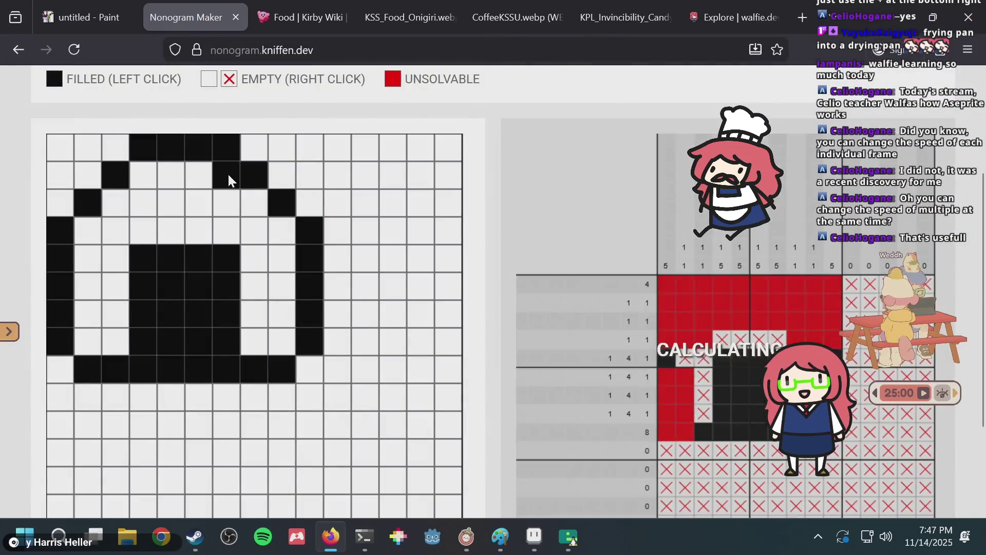
{"action": "left_click_drag", "start_coordinate": [283, 230], "coordinate": [276, 344]}
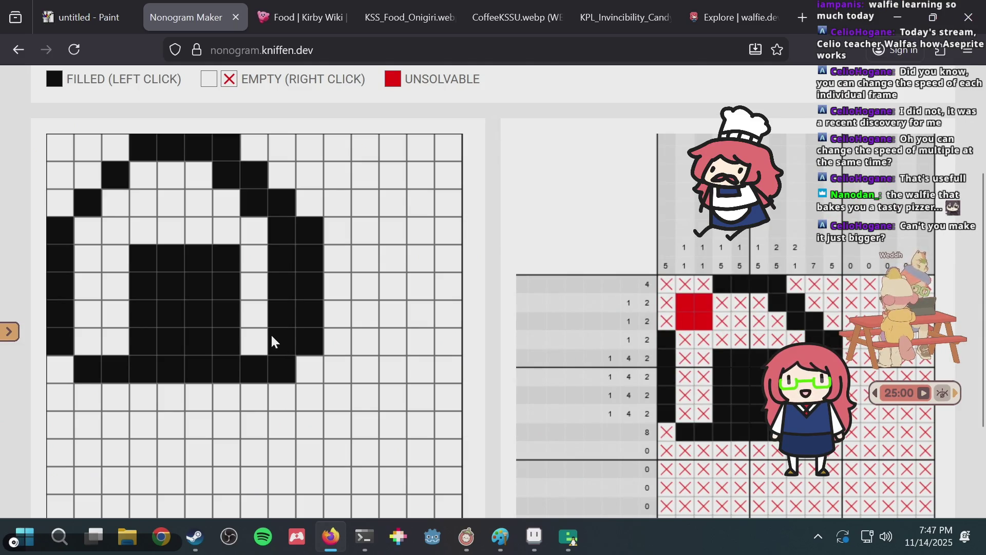
{"action": "key", "text": "alt+Tab"}
{"action": "scroll", "coordinate": [539, 242], "scroll_direction": "down", "scroll_amount": 2}
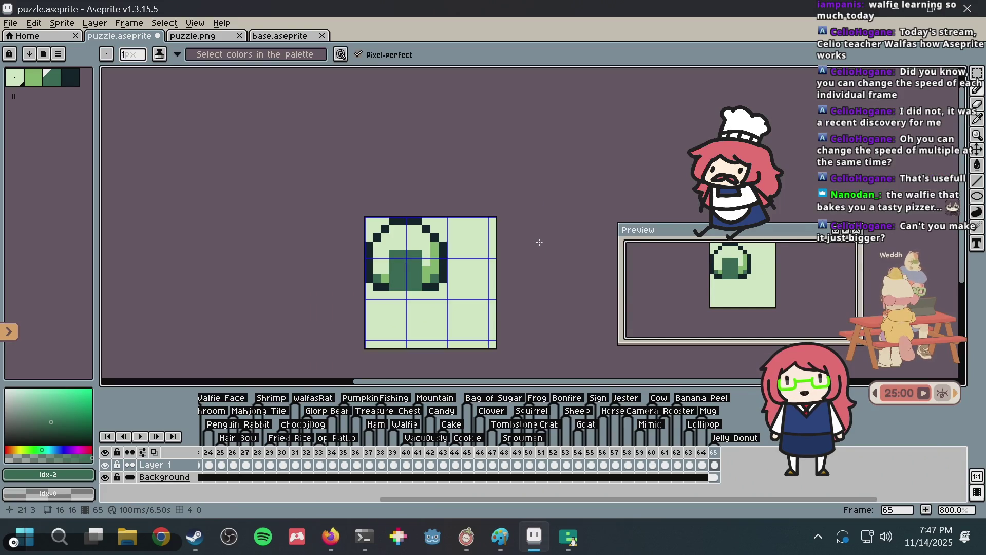
Marquee-select the onigiri to try stretching it taller
{"action": "key", "text": "m"}
{"action": "scroll", "coordinate": [389, 242], "scroll_direction": "up", "scroll_amount": 1}
{"action": "scroll", "coordinate": [380, 280], "scroll_direction": "down", "scroll_amount": 1}
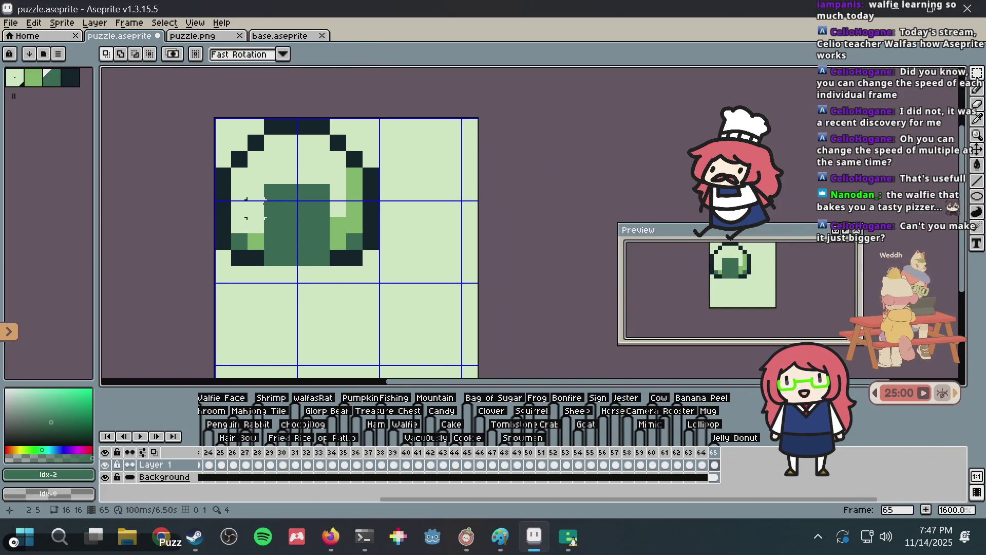
{"action": "mouse_move", "coordinate": [208, 144]}
{"action": "left_mouse_down"}
{"action": "mouse_move", "coordinate": [403, 291]}
{"action": "mouse_move", "coordinate": [452, 253]}
{"action": "left_mouse_up"}
{"action": "left_click", "coordinate": [227, 195]}
Compare the stretched and original versions with undo/redo, keeping the original shape
{"action": "key", "text": "ctrl+z"}
{"action": "key", "text": "ctrl+z"}
{"action": "key", "text": "ctrl+z"}
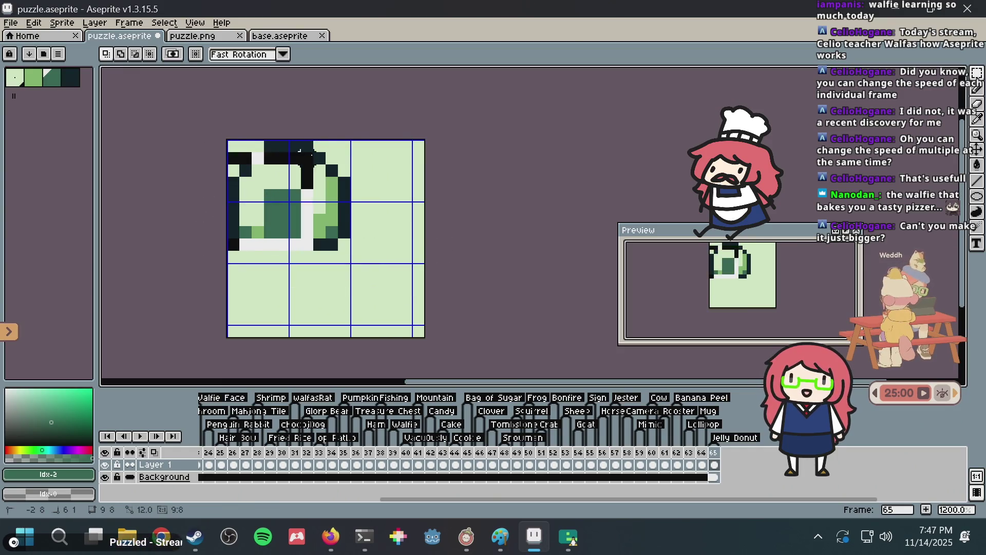
{"action": "key", "text": "ctrl+y"}
{"action": "key", "text": "ctrl+y"}
{"action": "key", "text": "ctrl+y"}
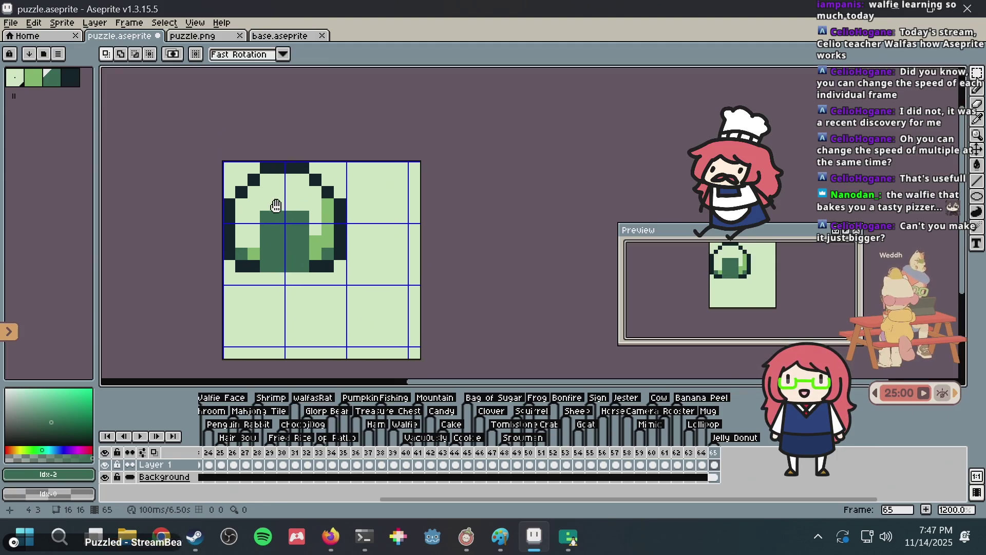
{"action": "scroll", "coordinate": [262, 227], "scroll_direction": "up", "scroll_amount": 1}
{"action": "key", "text": "ctrl+z"}
{"action": "key", "text": "ctrl+z"}
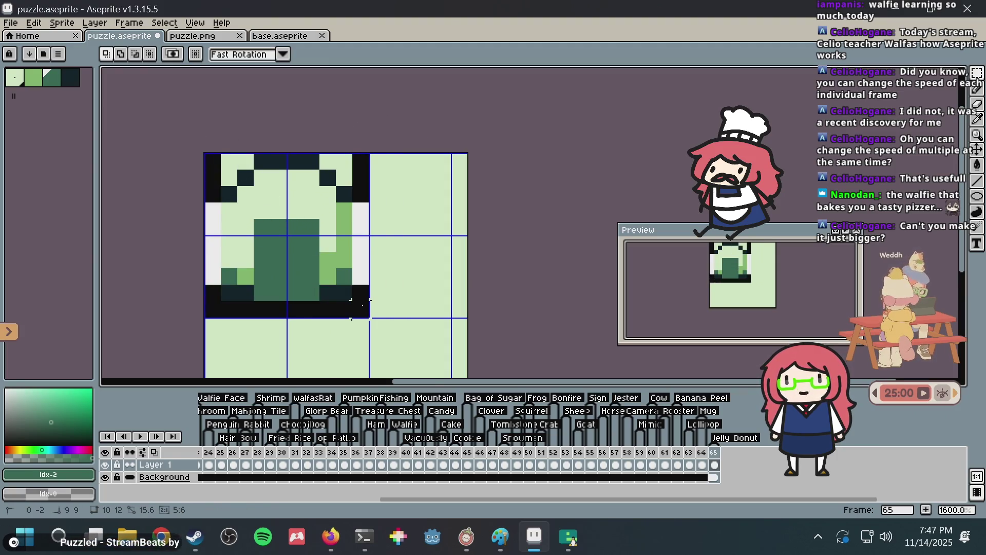
{"action": "key", "text": "ctrl+y"}
{"action": "key", "text": "ctrl+y"}
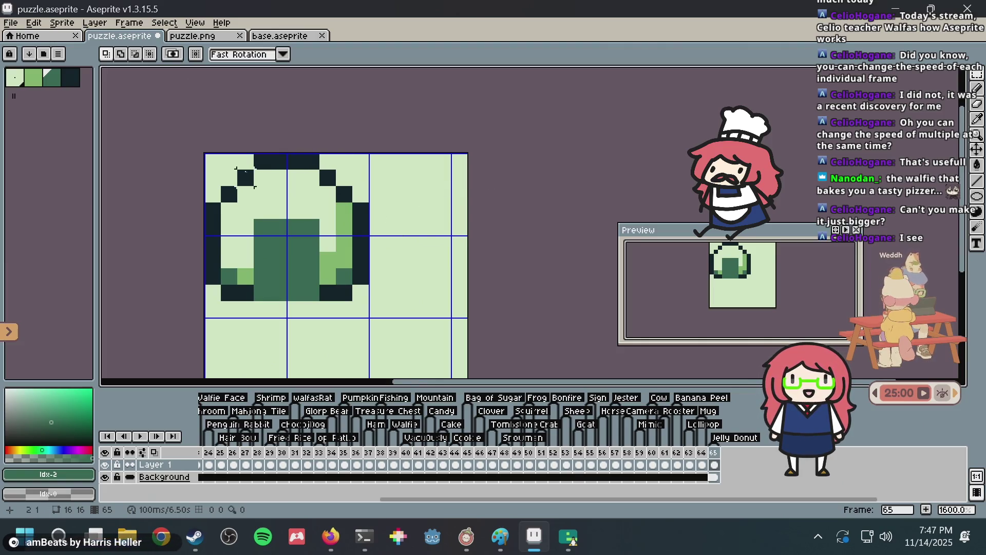
{"action": "key", "text": "ctrl+z"}
{"action": "key", "text": "ctrl+z"}
{"action": "key", "text": "ctrl+y"}
{"action": "key", "text": "ctrl+y"}
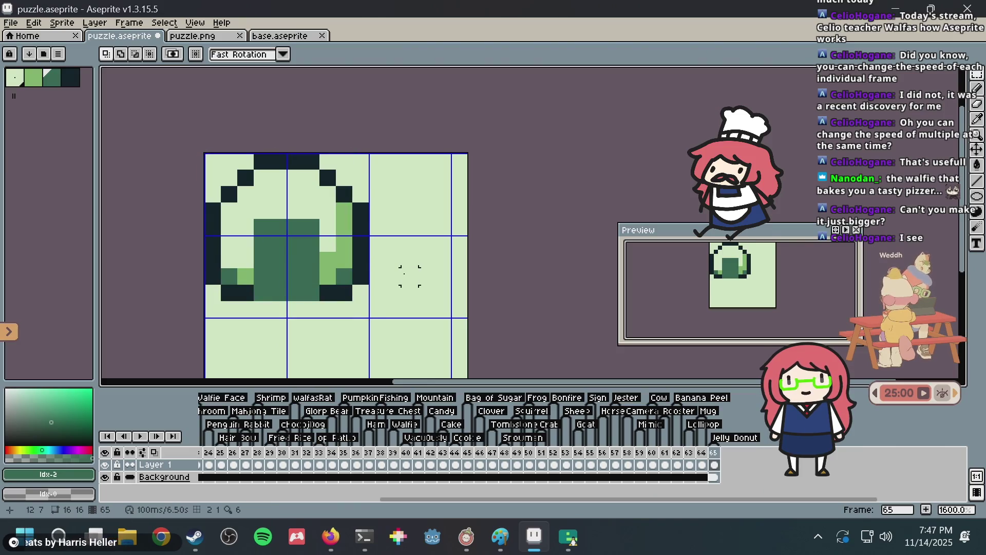
{"action": "key", "text": "alt+Tab"}
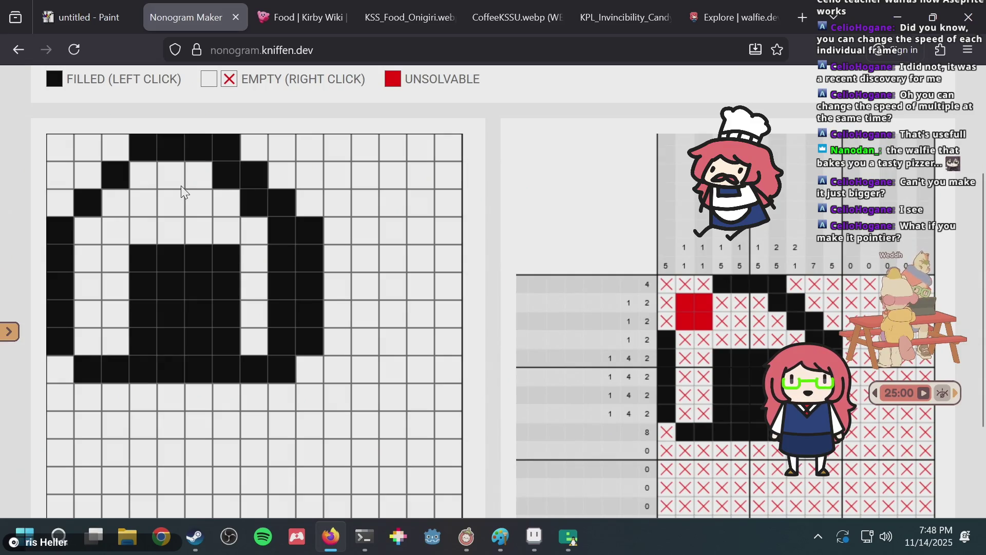
Browse the Kirby wiki Food list, then go back to the nonogram tab and Aseprite
{"action": "key", "text": "alt+Tab"}
{"action": "key", "text": "alt+Tab"}
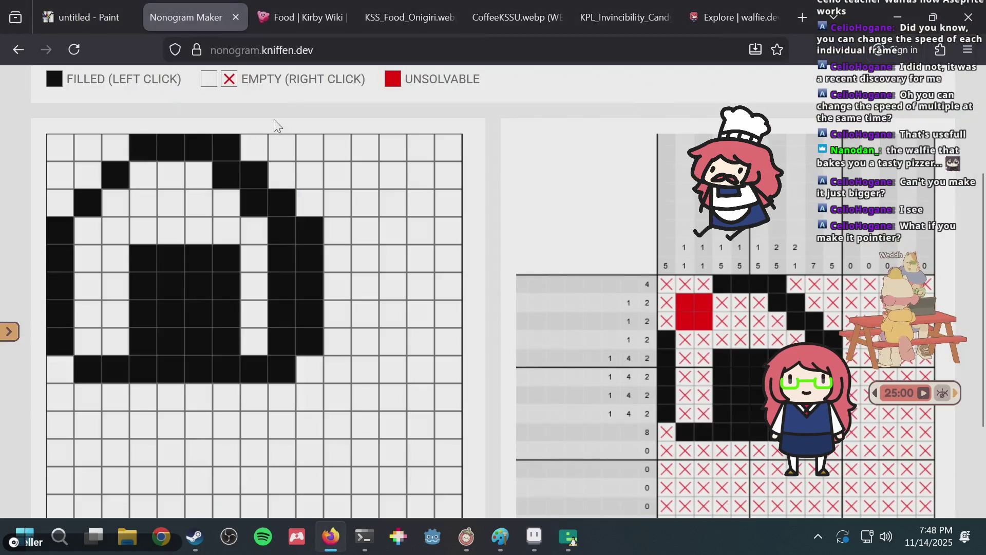
{"action": "left_click", "coordinate": [288, 1]}
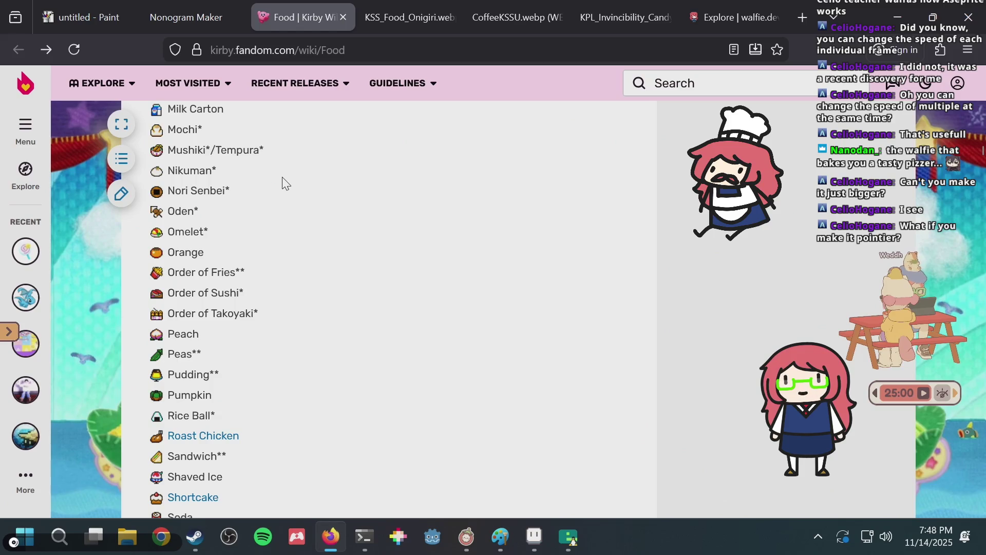
{"action": "scroll", "coordinate": [285, 184], "scroll_direction": "up", "scroll_amount": 2}
{"action": "scroll", "coordinate": [285, 183], "scroll_direction": "down", "scroll_amount": 2}
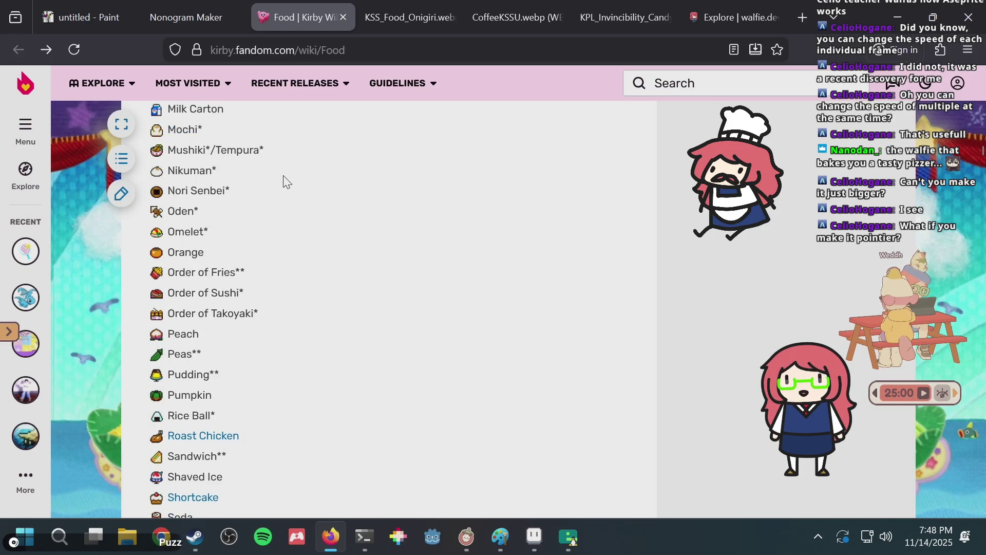
{"action": "key", "text": "ctrl+f"}
{"action": "key", "text": "Escape"}
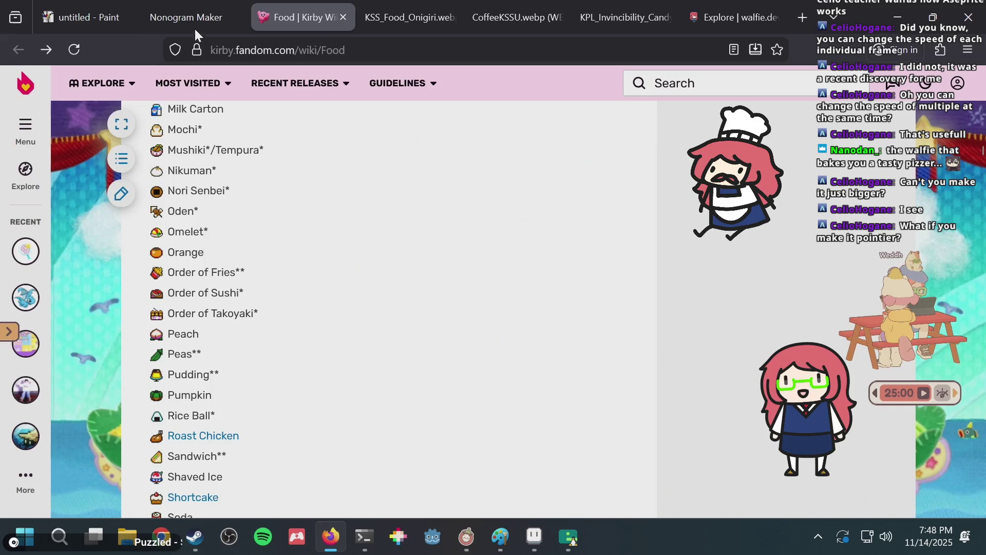
{"action": "left_click", "coordinate": [194, 23]}
{"action": "key", "text": "alt+Tab"}
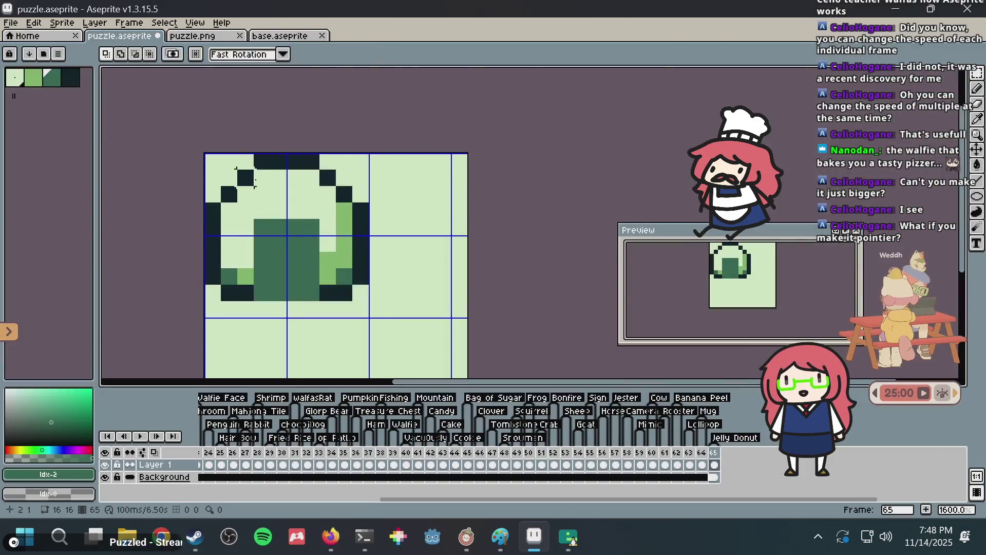
Select the whole sprite and move the onigiri down one pixel
{"action": "key", "text": "ctrl+a"}
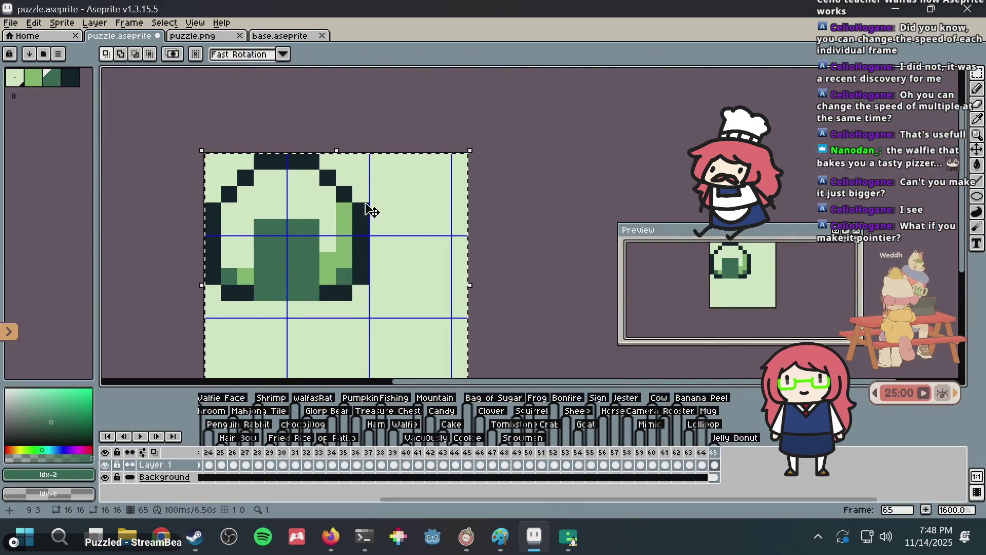
{"action": "left_click", "coordinate": [369, 223]}
{"action": "left_click_drag", "start_coordinate": [369, 224], "coordinate": [374, 238]}
{"action": "key", "text": "ctrl+d"}
{"action": "scroll", "coordinate": [341, 164], "scroll_direction": "up", "scroll_amount": 1}
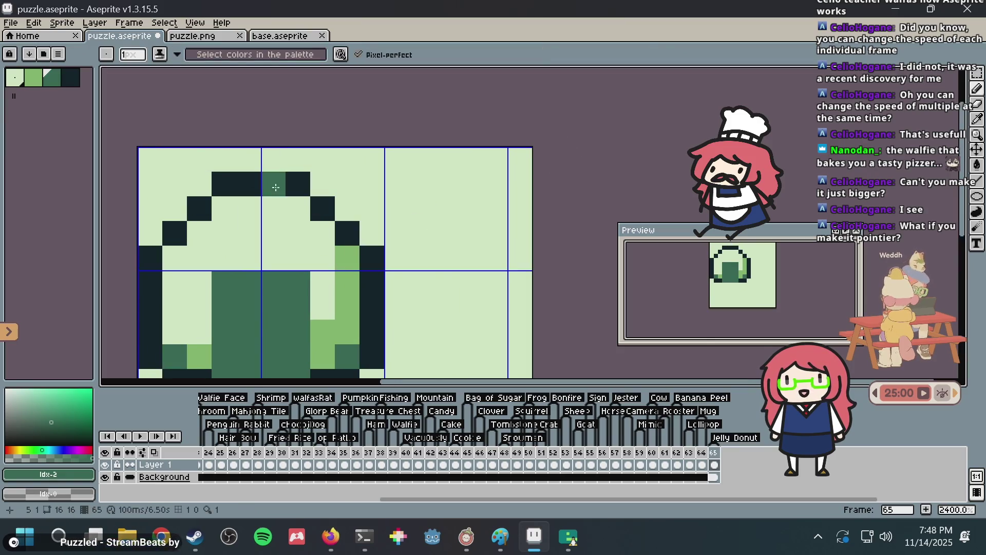
Add two dark peak pixels above the top and lighten the old top's middle pixels
{"action": "key", "text": "i"}
{"action": "left_click", "coordinate": [240, 176]}
{"action": "key", "text": "b"}
{"action": "left_click", "coordinate": [249, 159]}
{"action": "left_click", "coordinate": [274, 160]}
{"action": "left_click", "coordinate": [251, 200], "text": "alt"}
{"action": "left_click", "coordinate": [249, 183]}
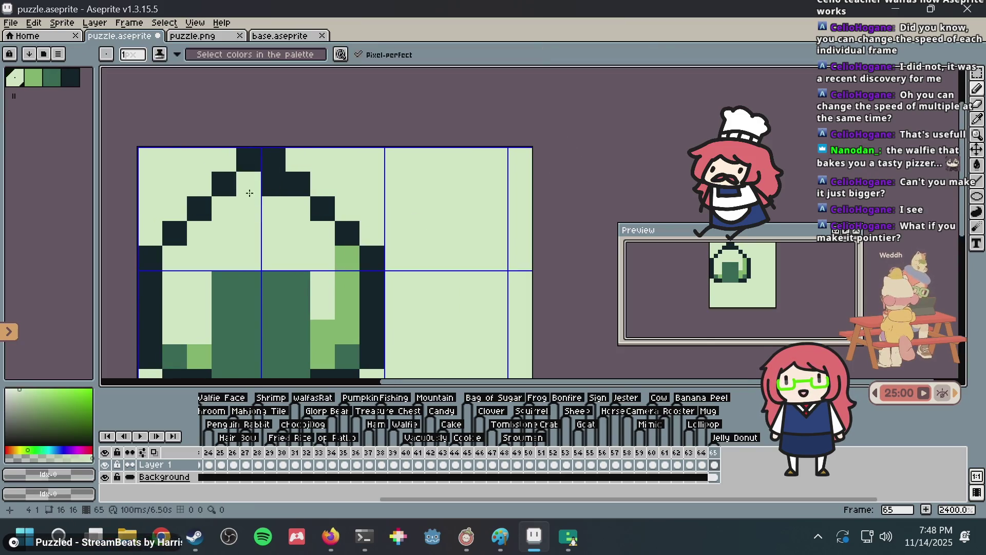
{"action": "left_click", "coordinate": [267, 181]}
{"action": "scroll", "coordinate": [354, 162], "scroll_direction": "down", "scroll_amount": 2}
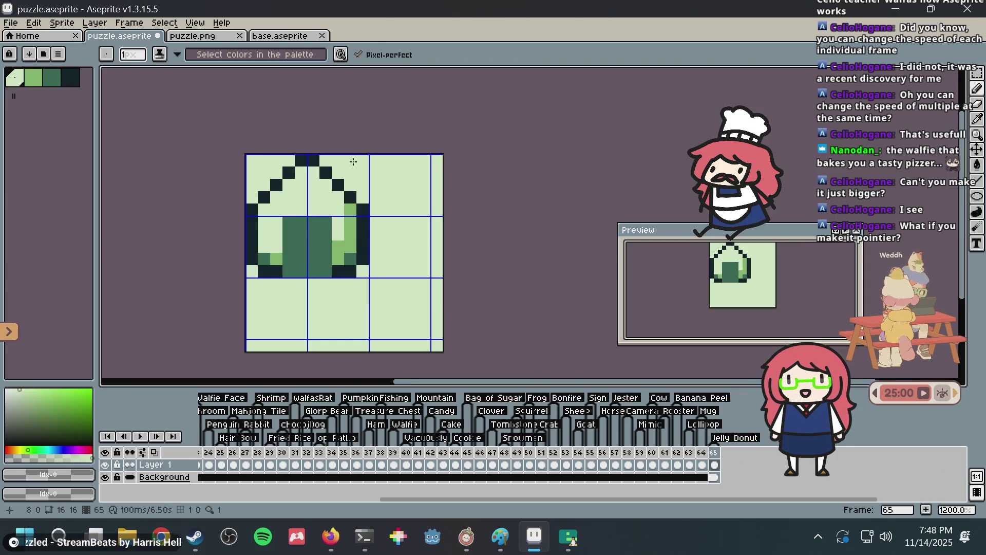
{"action": "scroll", "coordinate": [354, 162], "scroll_direction": "up", "scroll_amount": 1}
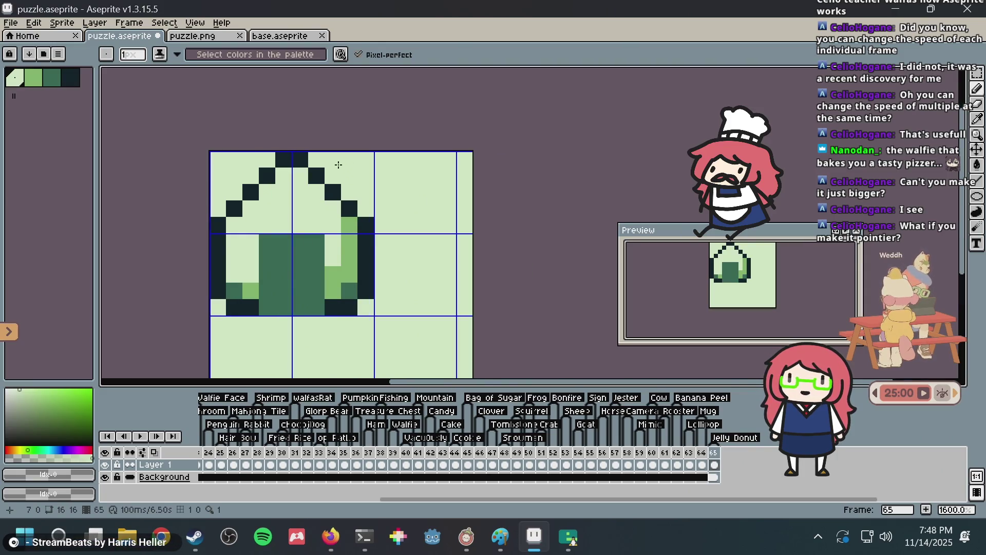
Widen the peak by darkening second-row pixels and lightening the top peak pixels
{"action": "left_click", "coordinate": [303, 158], "text": "alt"}
{"action": "left_click", "coordinate": [284, 176]}
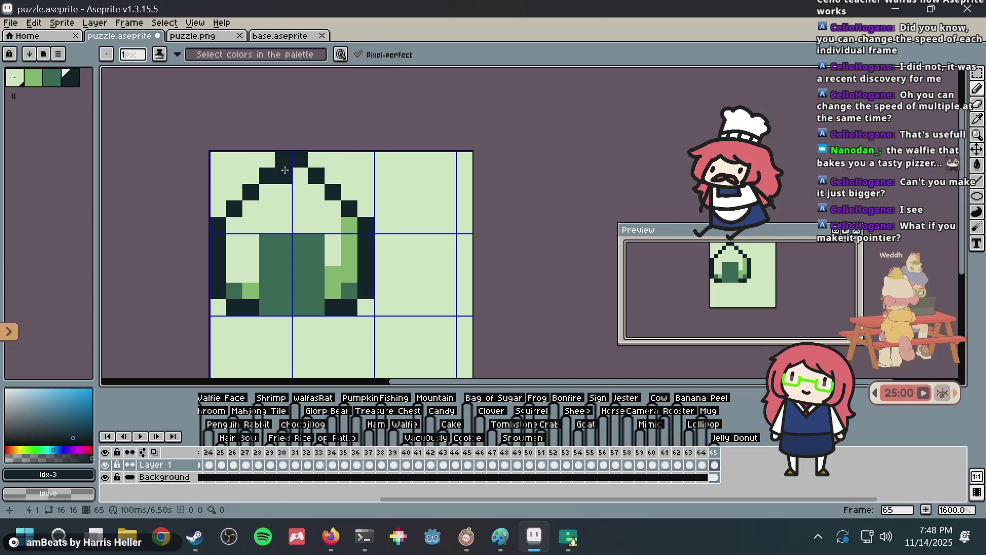
{"action": "left_click", "coordinate": [298, 175]}
{"action": "left_click", "coordinate": [318, 159], "text": "alt"}
{"action": "left_click", "coordinate": [299, 159]}
{"action": "left_click", "coordinate": [283, 159]}
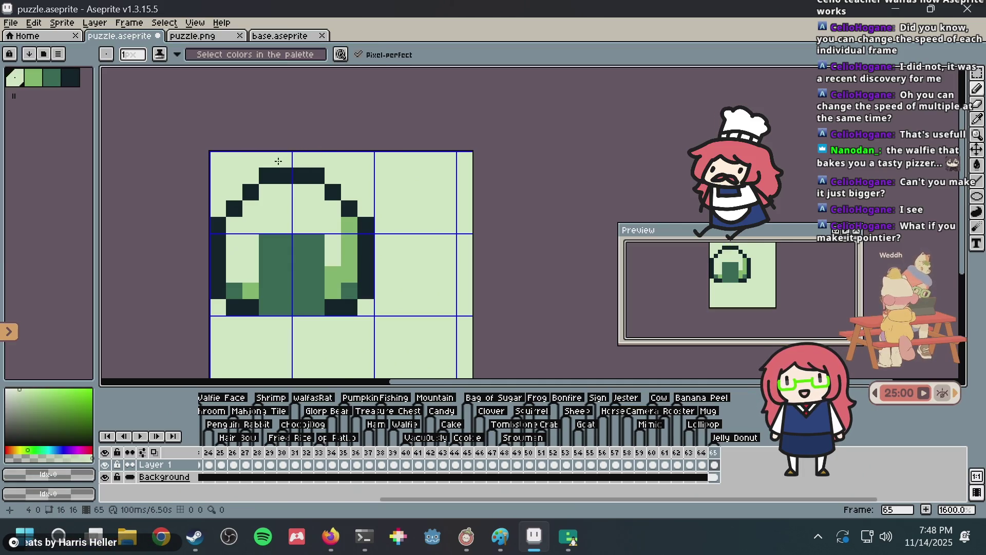
{"action": "left_click", "coordinate": [265, 178], "text": "alt"}
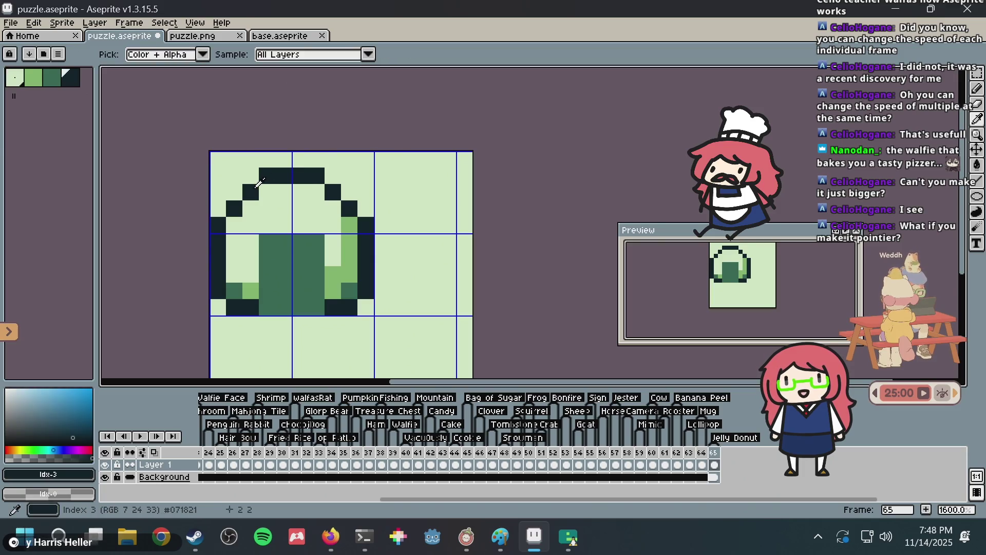
{"action": "left_click", "coordinate": [262, 190]}
{"action": "key", "text": "ctrl+z"}
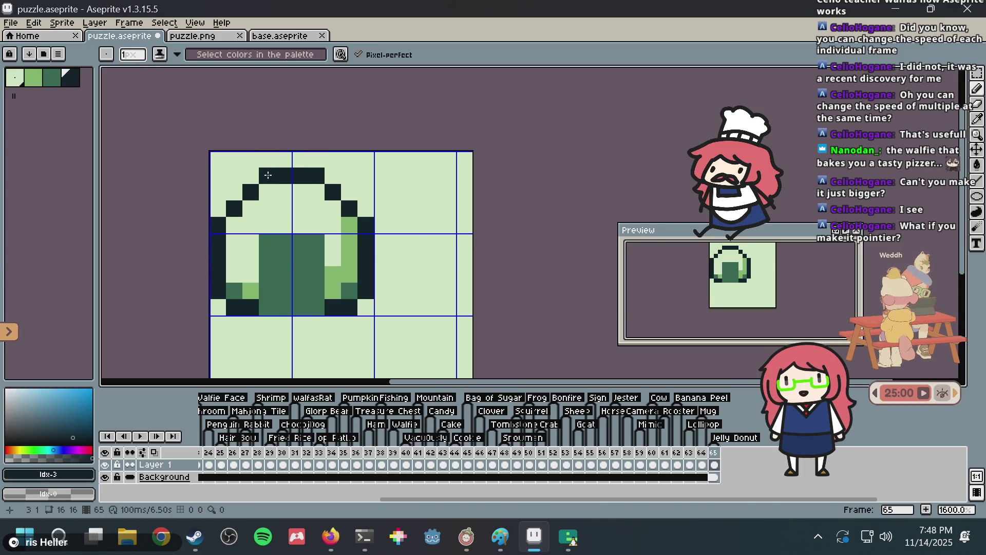
Darken the left and right arch pixels and lighten the two top-row pixels
{"action": "left_click", "coordinate": [267, 192]}
{"action": "left_click", "coordinate": [317, 193]}
{"action": "left_click", "coordinate": [298, 192], "text": "alt"}
{"action": "left_click", "coordinate": [268, 176]}
{"action": "left_click", "coordinate": [313, 178]}
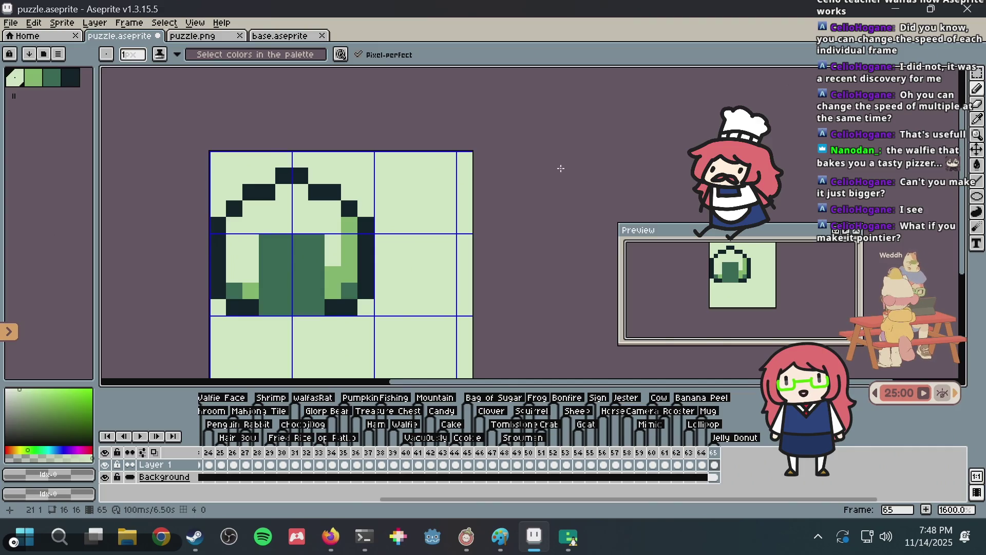
Undo the recent top edits and save puzzle.aseprite
{"action": "key", "text": "ctrl+z"}
{"action": "key", "text": "ctrl+z"}
{"action": "key", "text": "ctrl+z"}
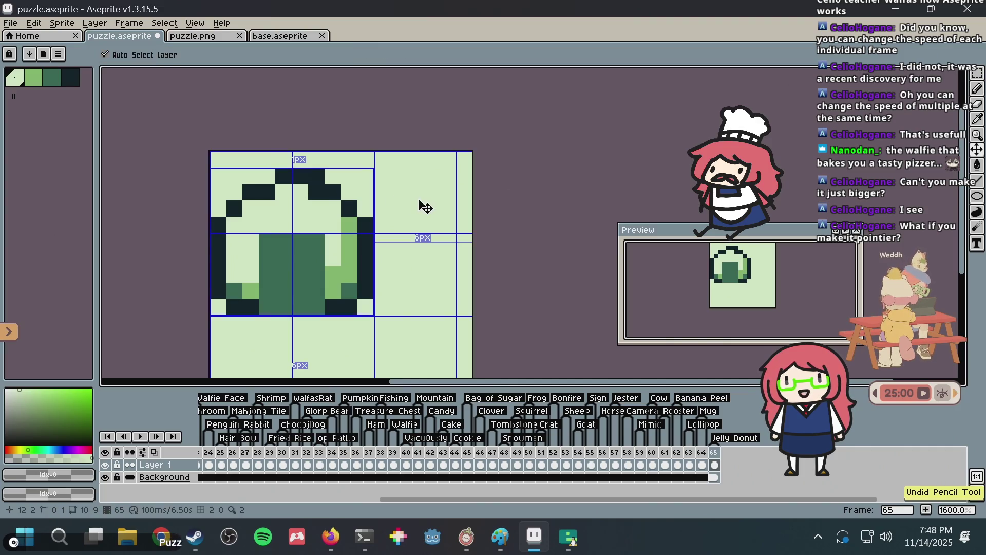
{"action": "key", "text": "ctrl+s"}
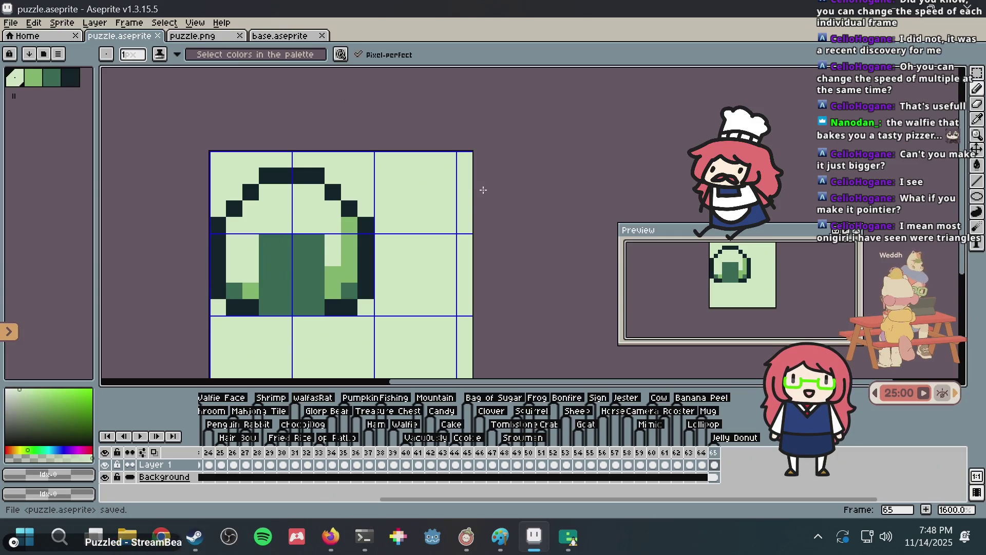
{"action": "key", "text": "alt+Tab"}
Search DuckDuckGo images for 'pokemon jelly donut' and scroll through the results
{"action": "key", "text": "ctrl+t"}
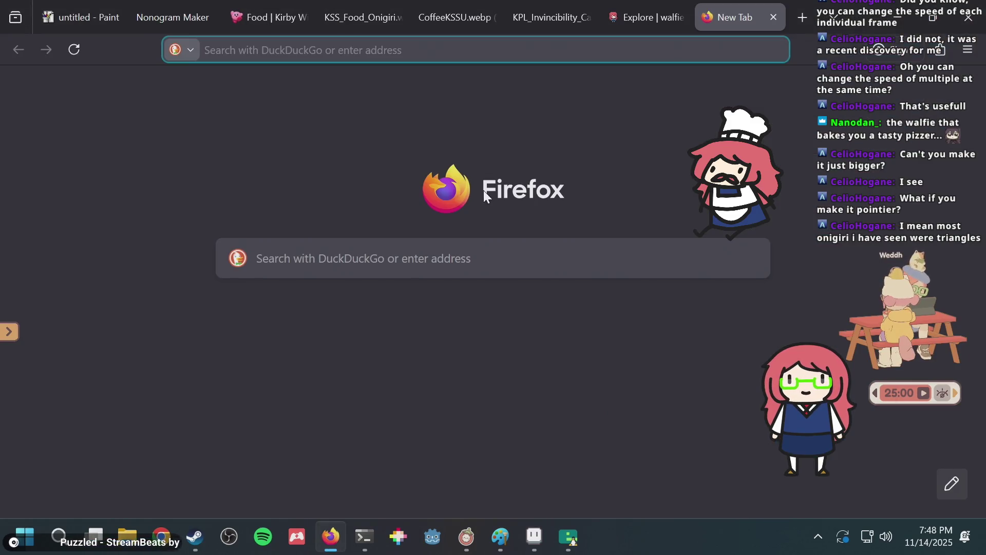
{"action": "type", "text": "pokemon jelly"}
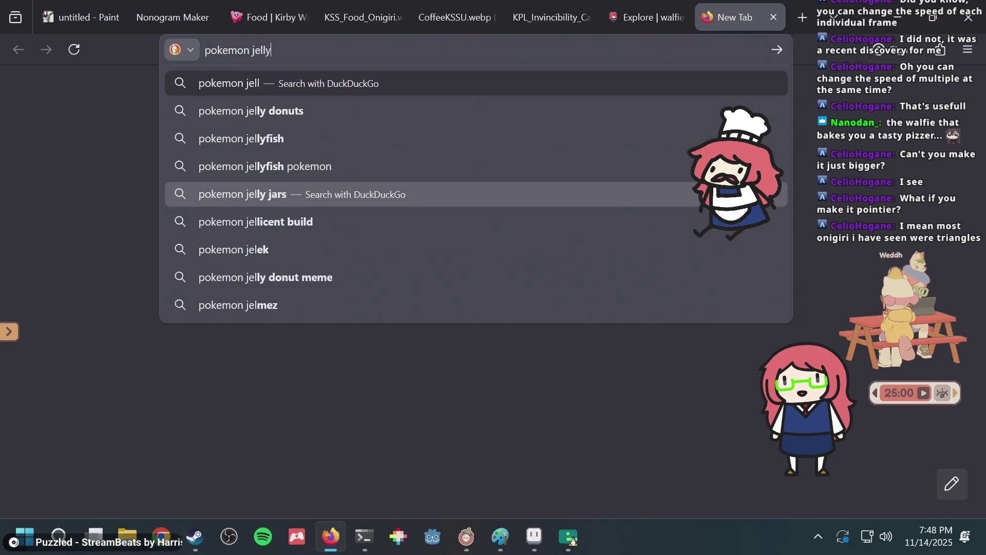
{"action": "type", "text": " donut"}
{"action": "key", "text": "Return"}
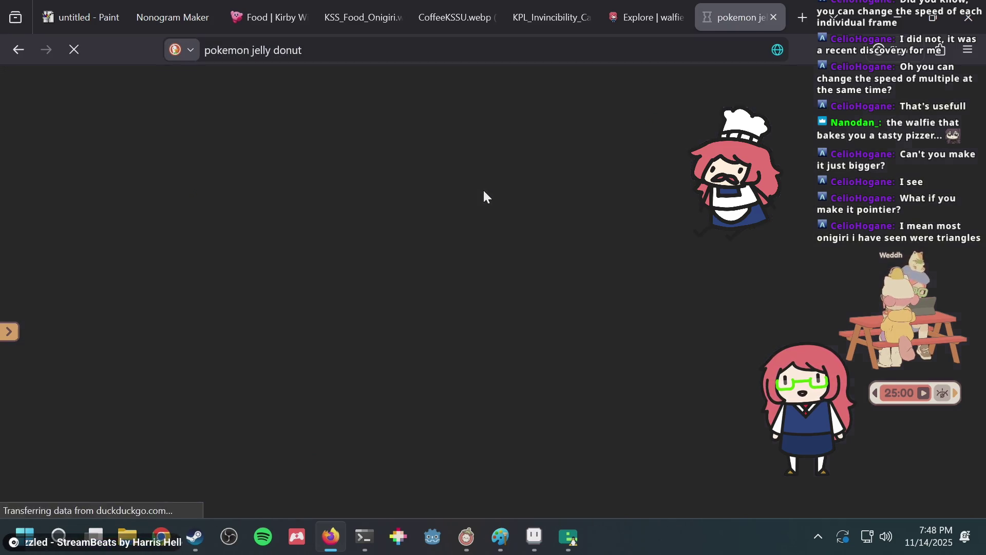
{"action": "left_click", "coordinate": [127, 155]}
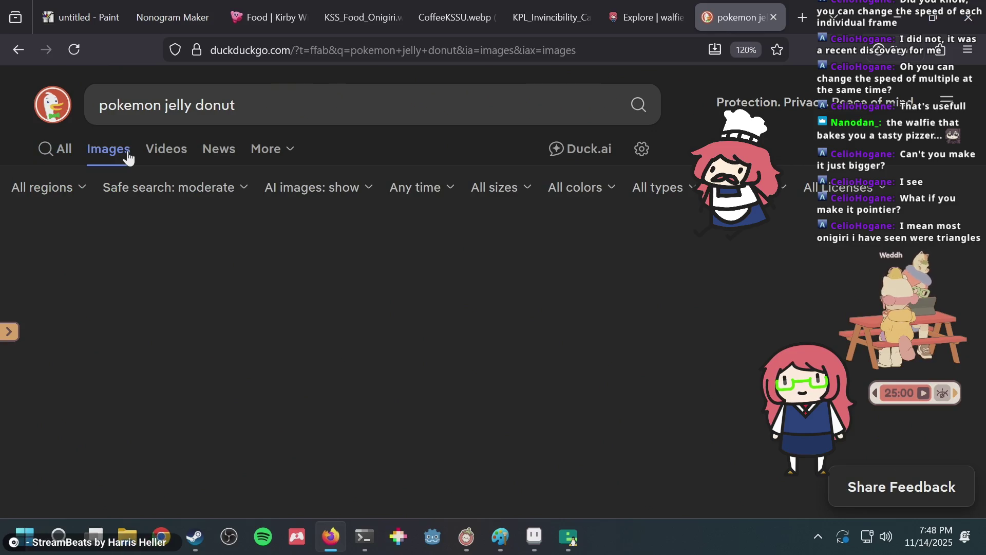
{"action": "scroll", "coordinate": [331, 285], "scroll_direction": "down", "scroll_amount": 2}
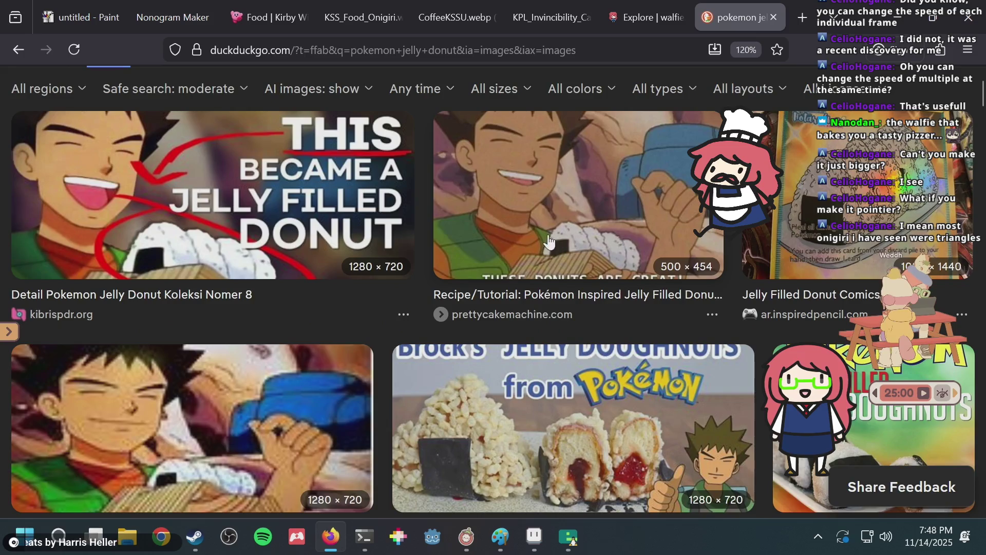
{"action": "scroll", "coordinate": [544, 237], "scroll_direction": "down", "scroll_amount": 2}
{"action": "scroll", "coordinate": [536, 236], "scroll_direction": "down", "scroll_amount": 2}
{"action": "key", "text": "alt+Tab"}
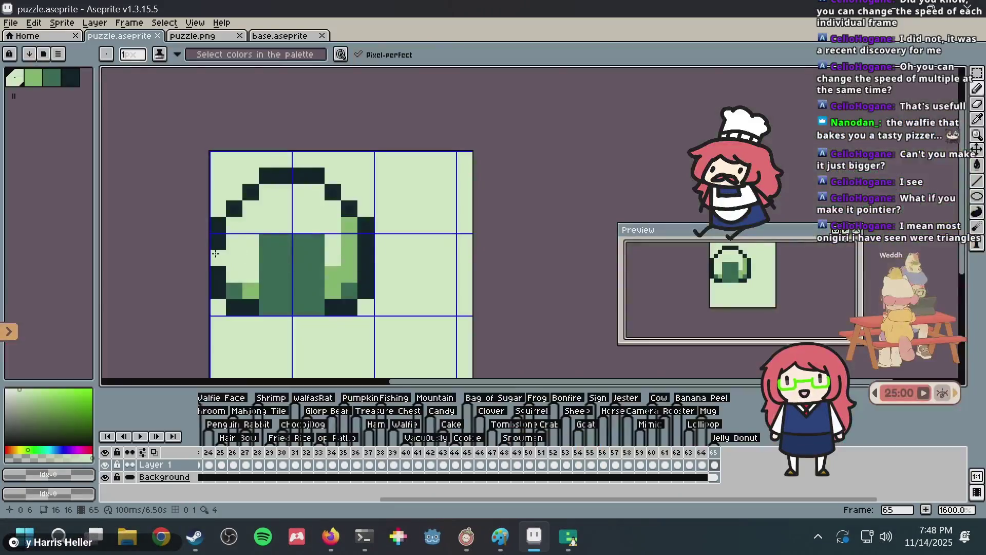
Repaint the peak pixels at the top using the dark outline and light background colours
{"action": "left_click", "coordinate": [280, 175], "text": "alt"}
{"action": "left_click", "coordinate": [282, 160]}
{"action": "left_click", "coordinate": [298, 160]}
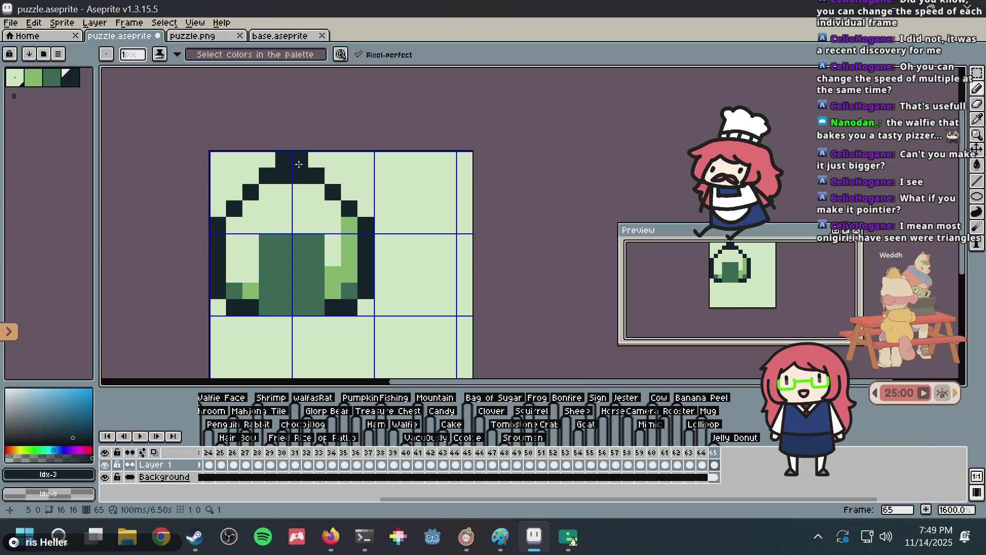
{"action": "left_click", "coordinate": [286, 186], "text": "alt"}
{"action": "left_click_drag", "start_coordinate": [284, 176], "coordinate": [294, 182]}
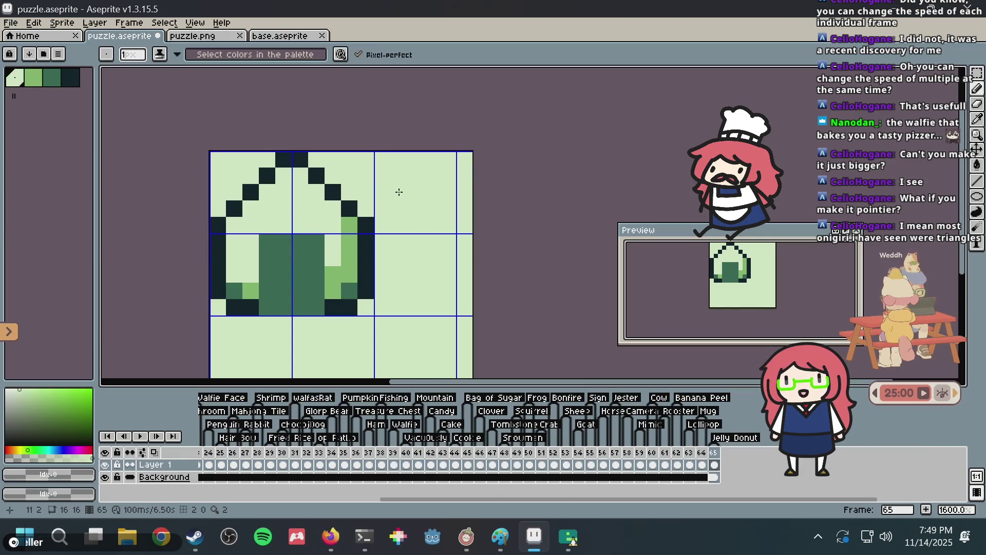
Move the top half of the onigiri down one pixel
{"action": "key", "text": "m"}
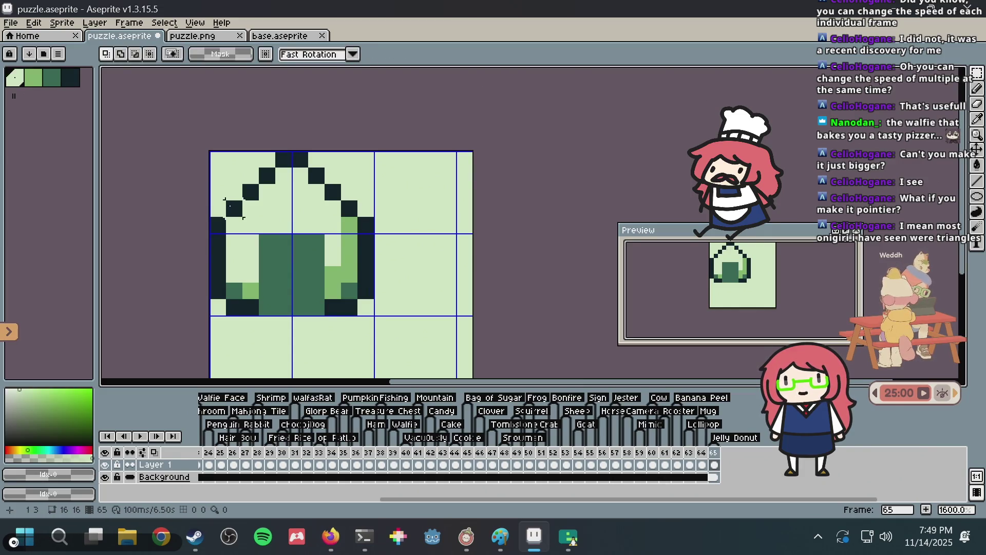
{"action": "left_click_drag", "start_coordinate": [209, 236], "coordinate": [377, 149]}
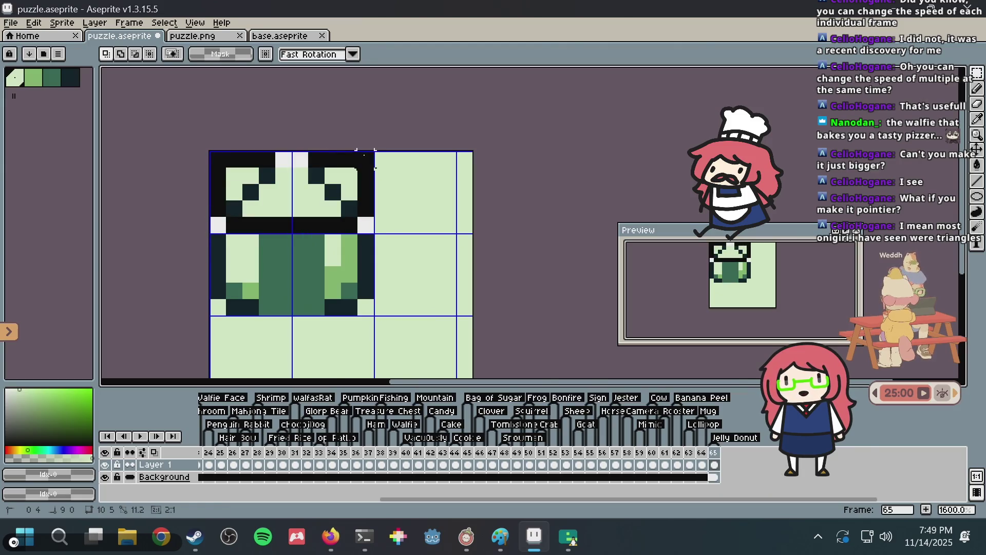
{"action": "left_click_drag", "start_coordinate": [333, 194], "coordinate": [335, 211]}
{"action": "left_click", "coordinate": [460, 175]}
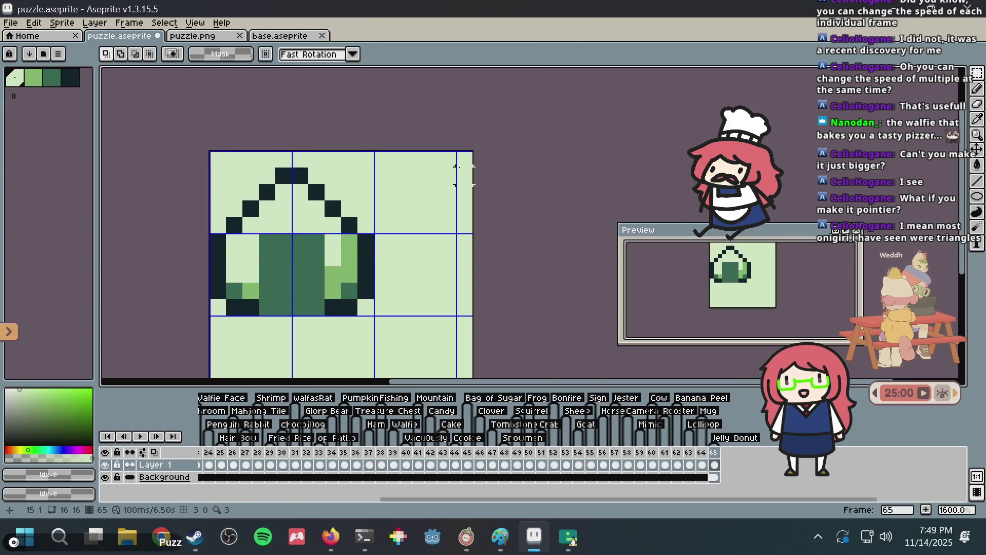
Darken the pixel beside the outline, paint the filling's top row light green, and save
{"action": "key", "text": "alt+Tab"}
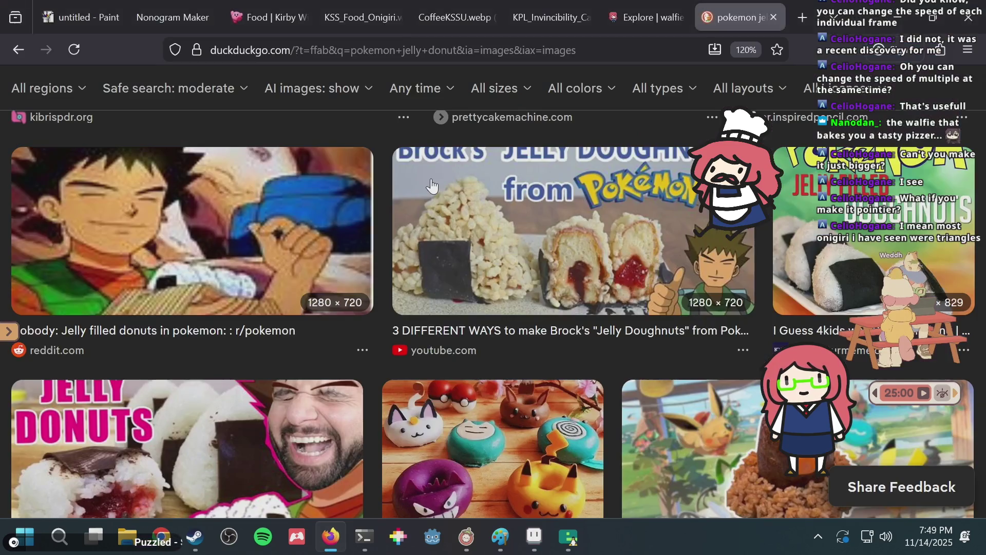
{"action": "key", "text": "alt+Tab"}
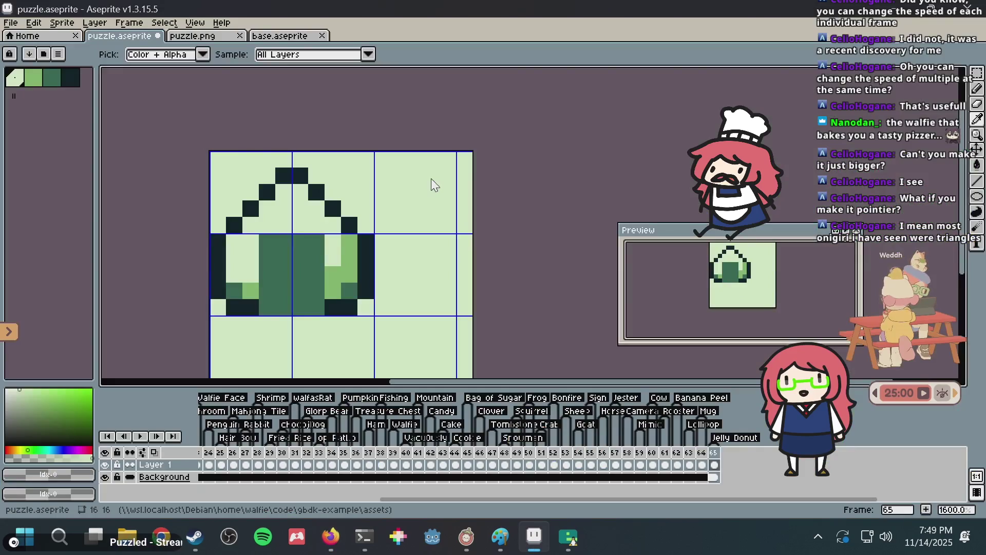
{"action": "key", "text": "alt+Tab"}
{"action": "key", "text": "alt+Tab"}
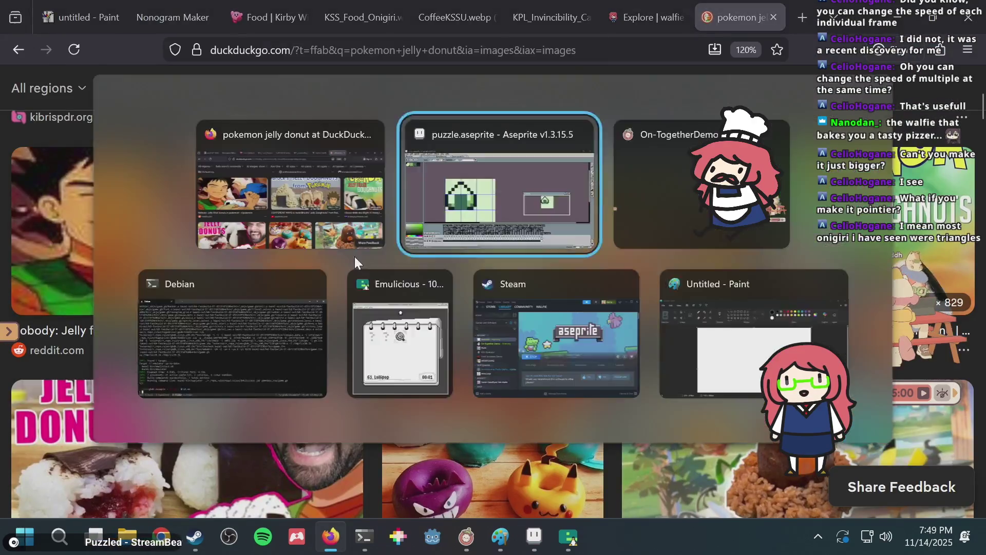
{"action": "key", "text": "b"}
{"action": "left_click", "coordinate": [349, 236]}
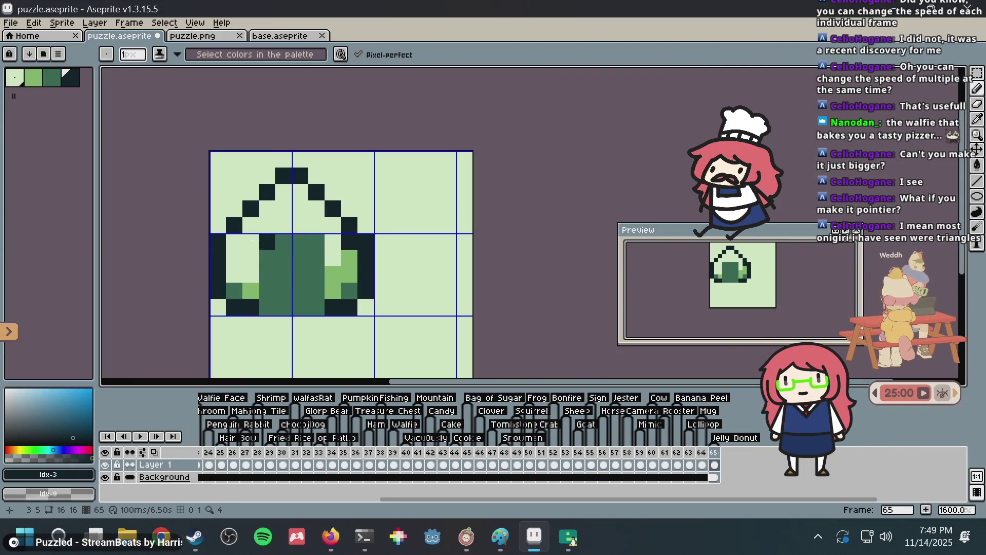
{"action": "left_click", "coordinate": [222, 239], "text": "alt"}
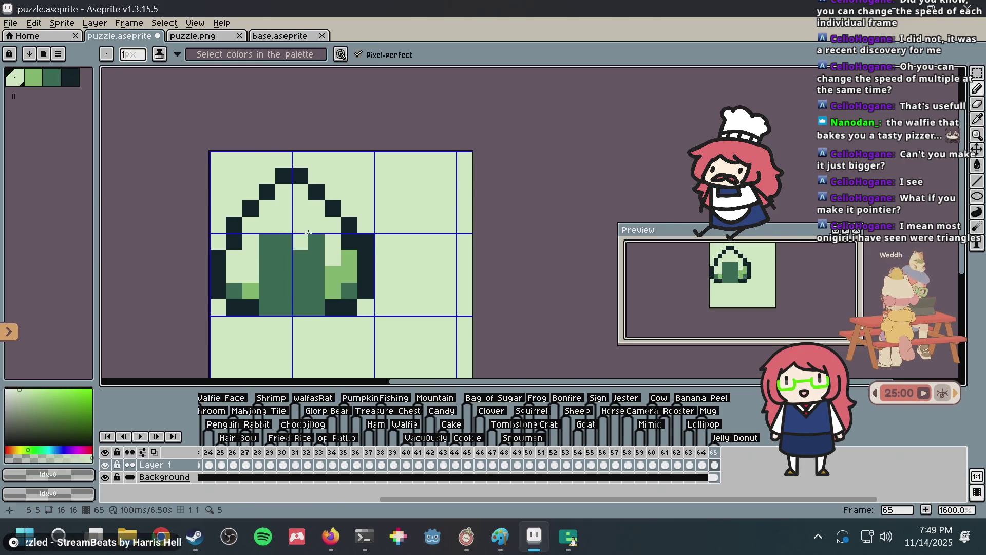
{"action": "key", "text": "alt"}
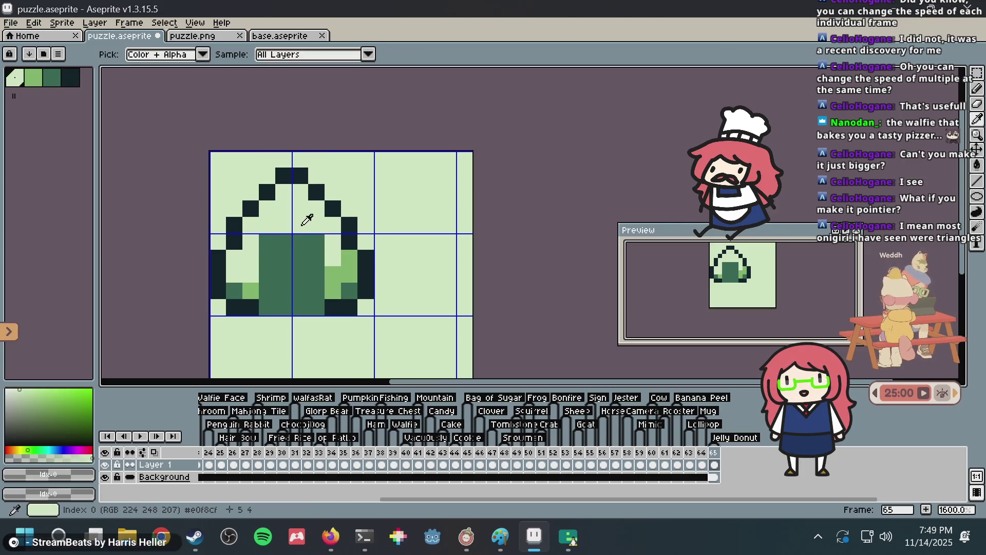
{"action": "left_click_drag", "start_coordinate": [267, 241], "coordinate": [319, 242]}
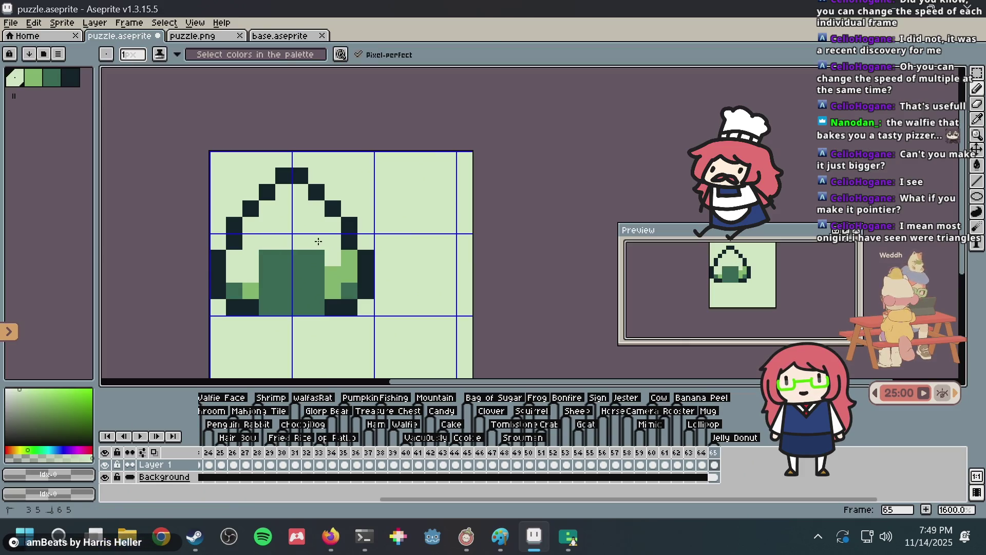
{"action": "key", "text": "ctrl+s"}
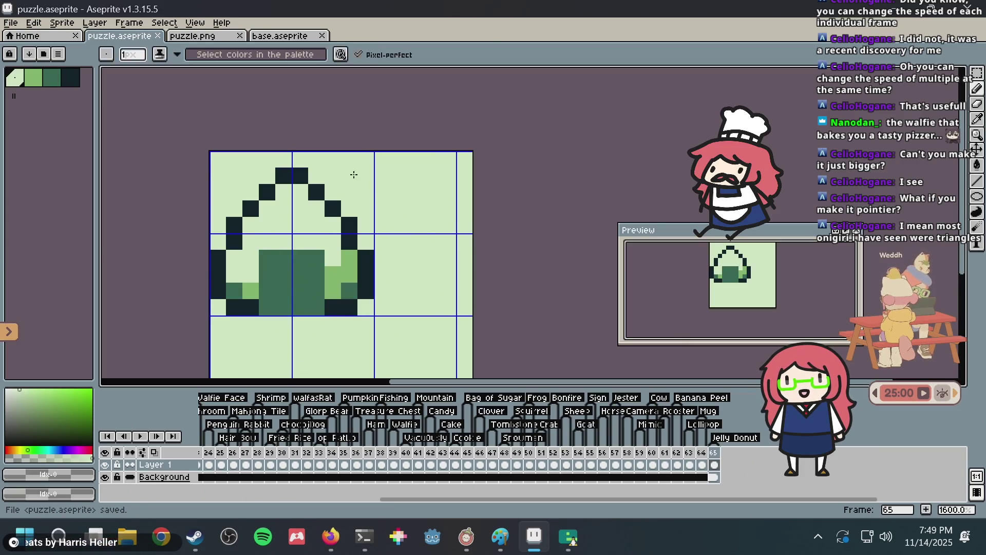
Discard the floating paste on the base sprite and export the update to puzzle.png
{"action": "left_click", "coordinate": [278, 37]}
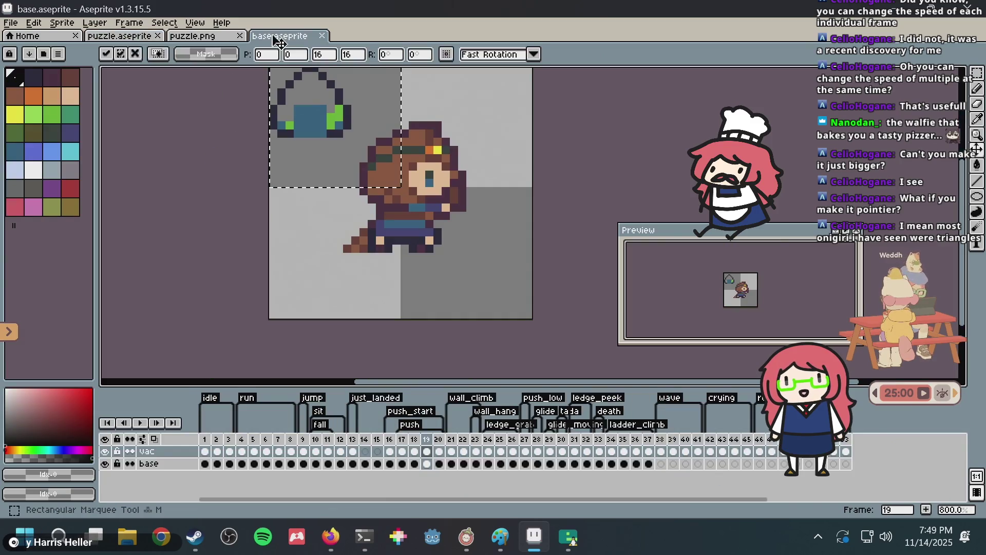
{"action": "key", "text": "Escape"}
{"action": "left_click", "coordinate": [190, 37]}
{"action": "key", "text": "ctrl+s"}
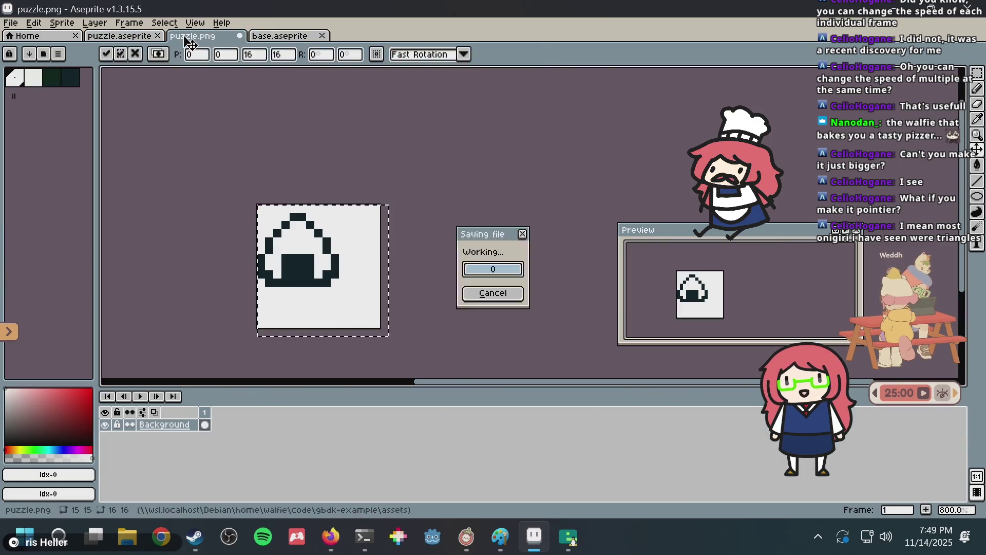
{"action": "key", "text": "alt+Tab"}
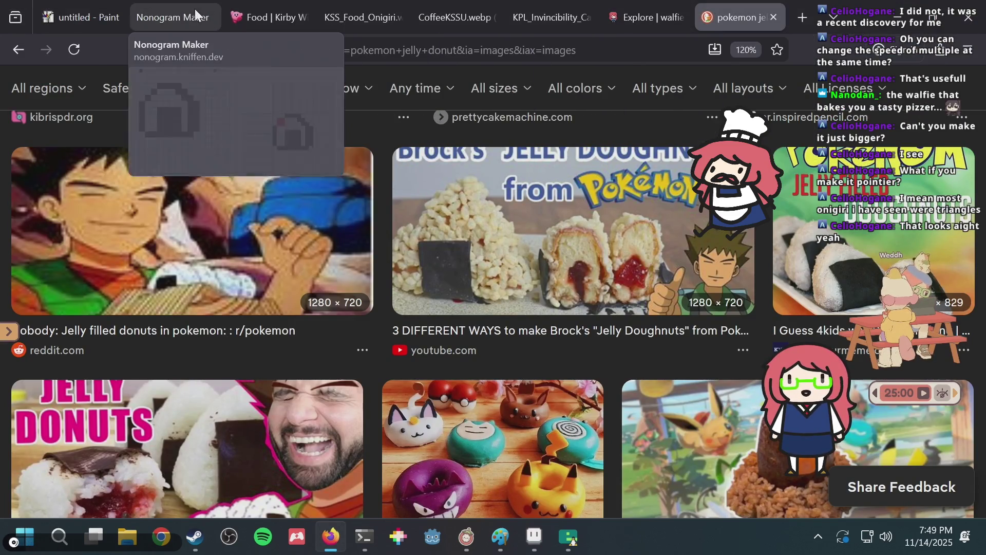
Generate a new nonogram from the updated puzzle.png
{"action": "left_click", "coordinate": [172, 18]}
{"action": "scroll", "coordinate": [381, 176], "scroll_direction": "up", "scroll_amount": 3}
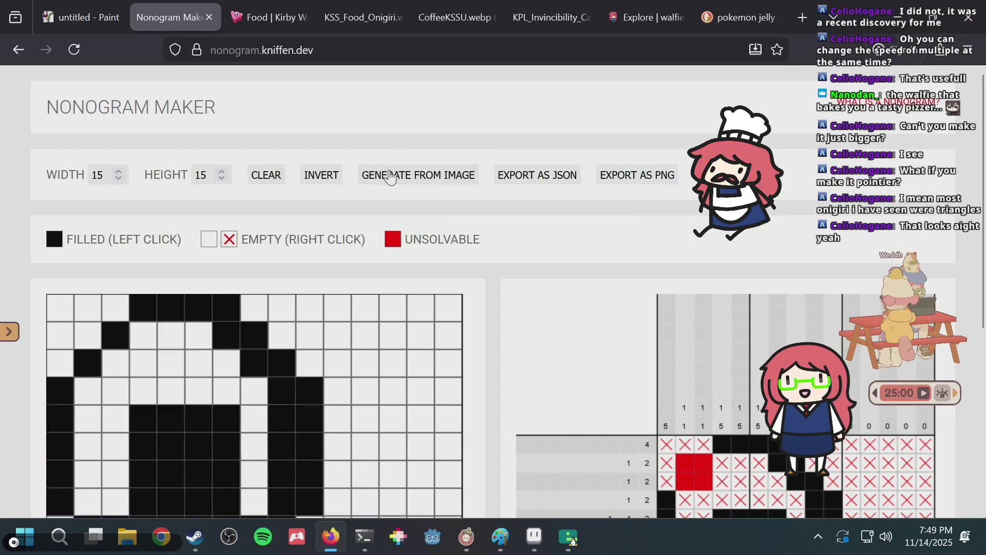
{"action": "left_click", "coordinate": [391, 176]}
{"action": "double_click", "coordinate": [345, 176]}
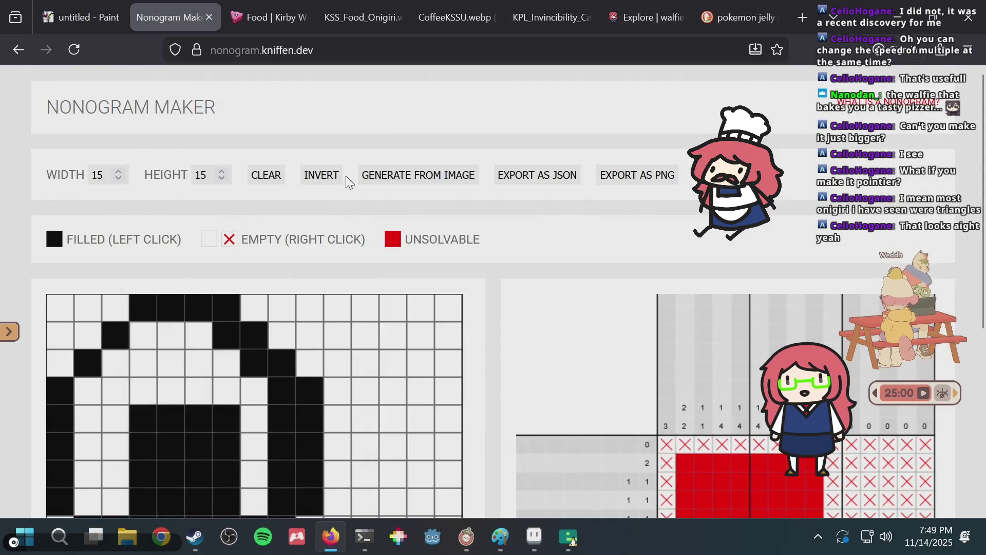
{"action": "scroll", "coordinate": [578, 269], "scroll_direction": "down", "scroll_amount": 3}
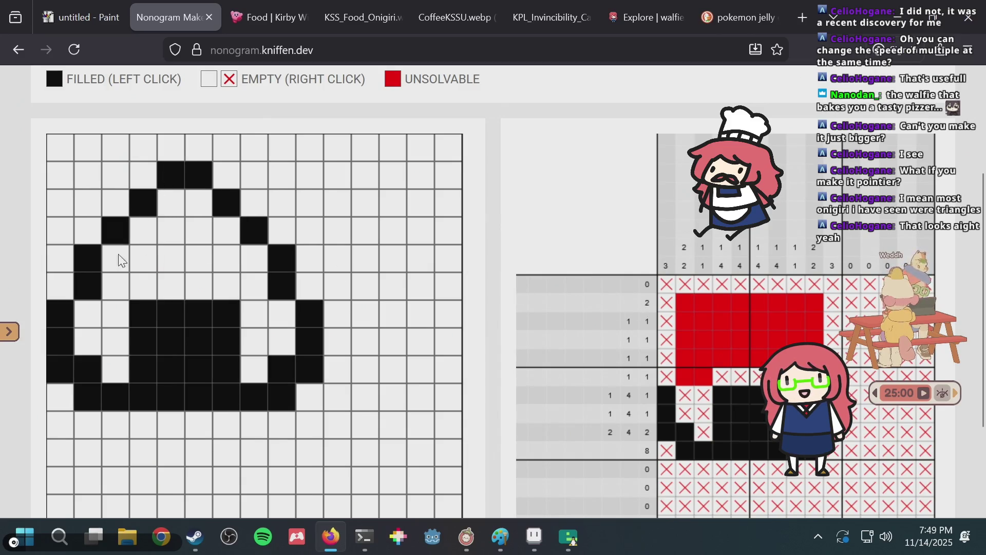
Fill the cells at column 9 row 4 and column 4 row 3
{"action": "left_click", "coordinate": [286, 237]}
{"action": "left_click", "coordinate": [114, 204]}
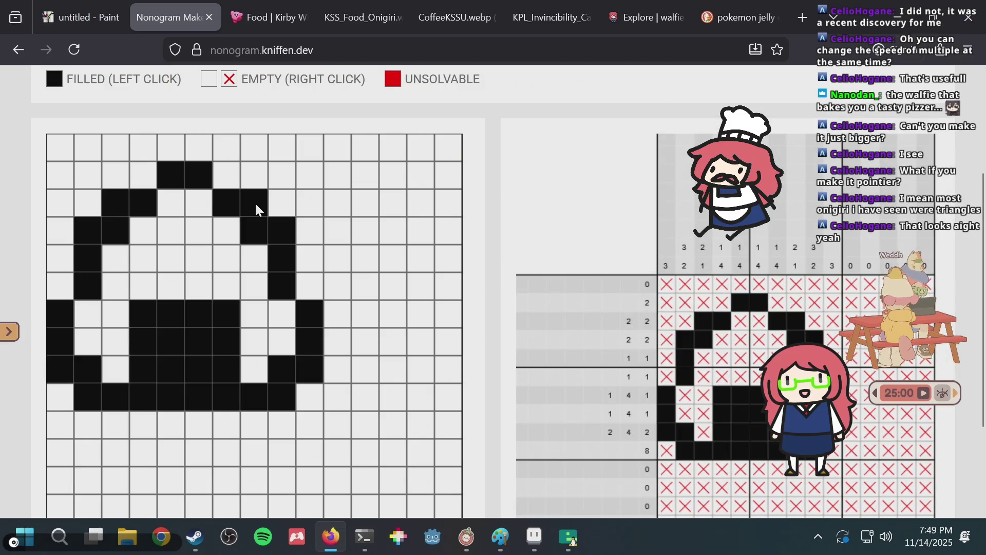
{"action": "key", "text": "alt+Tab"}
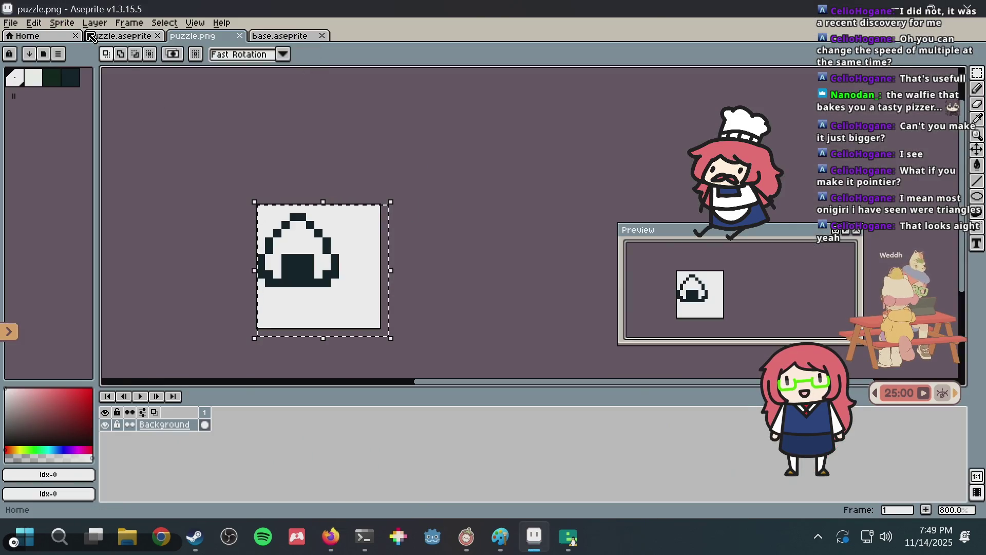
Paint four dark- and mid-green pixels inside the pointed top edges, then deselect on puzzle.png
{"action": "left_click", "coordinate": [92, 38]}
{"action": "left_click", "coordinate": [303, 266], "text": "alt"}
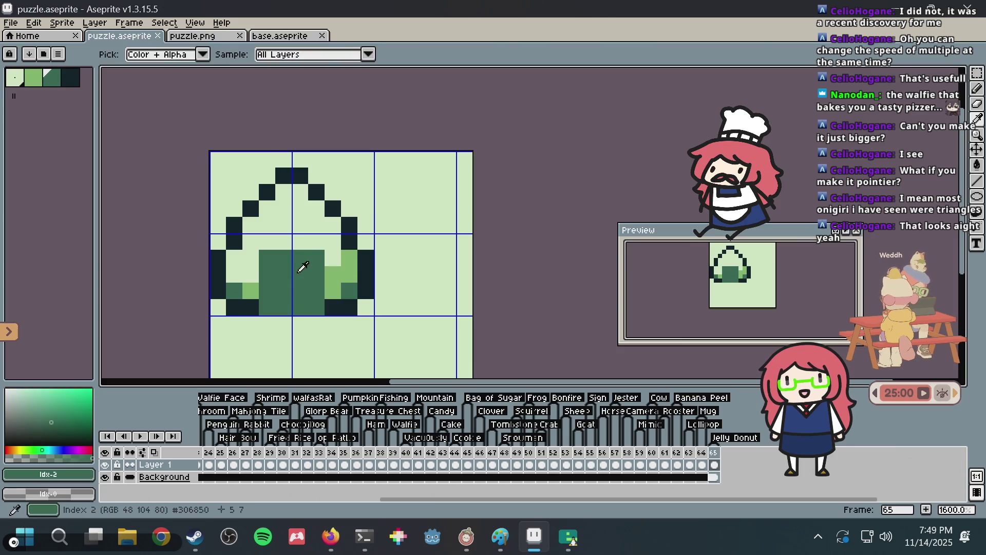
{"action": "key", "text": "alt+Tab"}
{"action": "key", "text": "alt+Tab"}
{"action": "left_click", "coordinate": [234, 208]}
{"action": "left_click", "coordinate": [350, 208]}
{"action": "left_click", "coordinate": [333, 193]}
{"action": "left_click", "coordinate": [251, 192]}
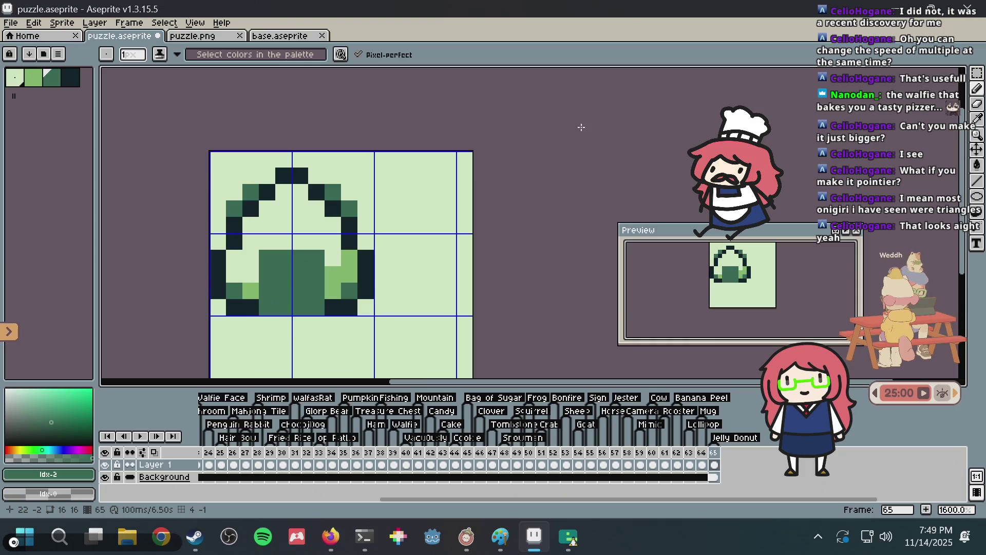
{"action": "key", "text": "m"}
{"action": "left_click", "coordinate": [213, 37]}
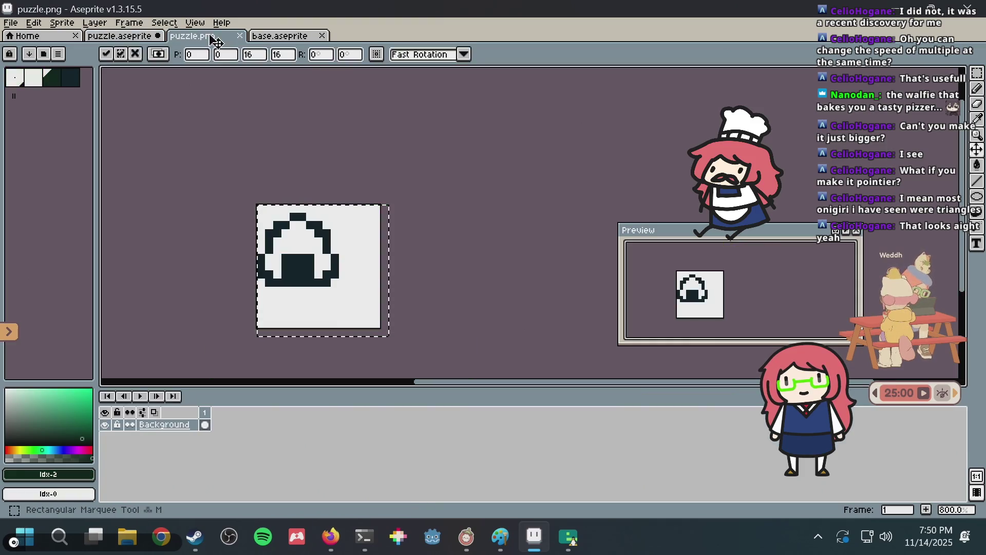
{"action": "key", "text": "ctrl+d"}
Fill two trial cells in row 2 of the nonogram grid
{"action": "key", "text": "i"}
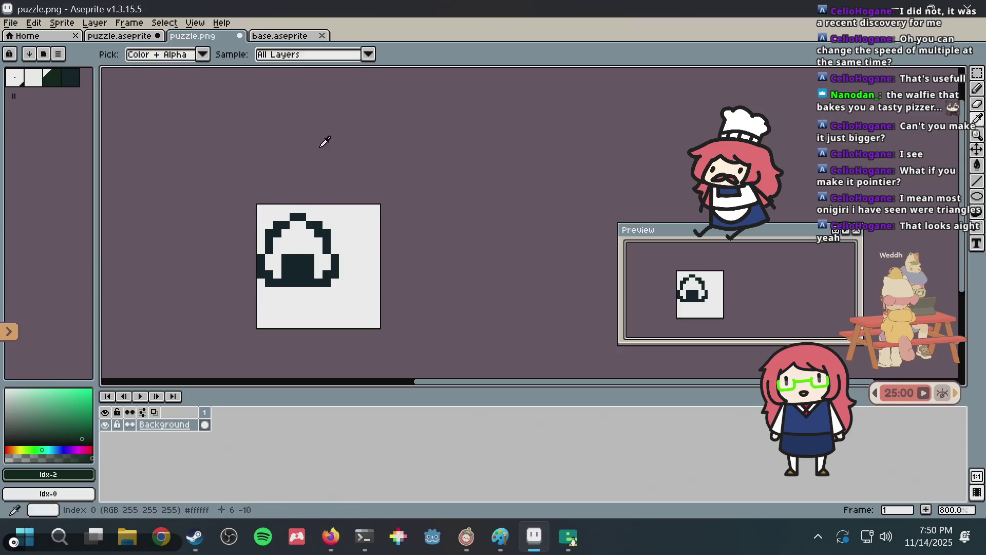
{"action": "key", "text": "alt+Tab"}
{"action": "left_click", "coordinate": [142, 184]}
{"action": "left_click", "coordinate": [224, 171]}
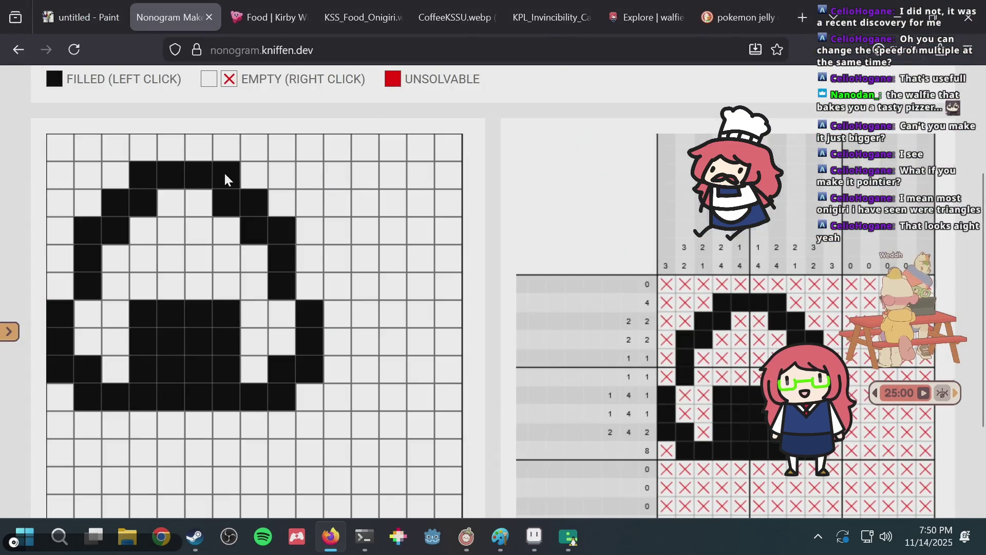
Paint two mid-green pixels beside the onigiri's top in the layered puzzle sprite and save it
{"action": "key", "text": "alt+Tab"}
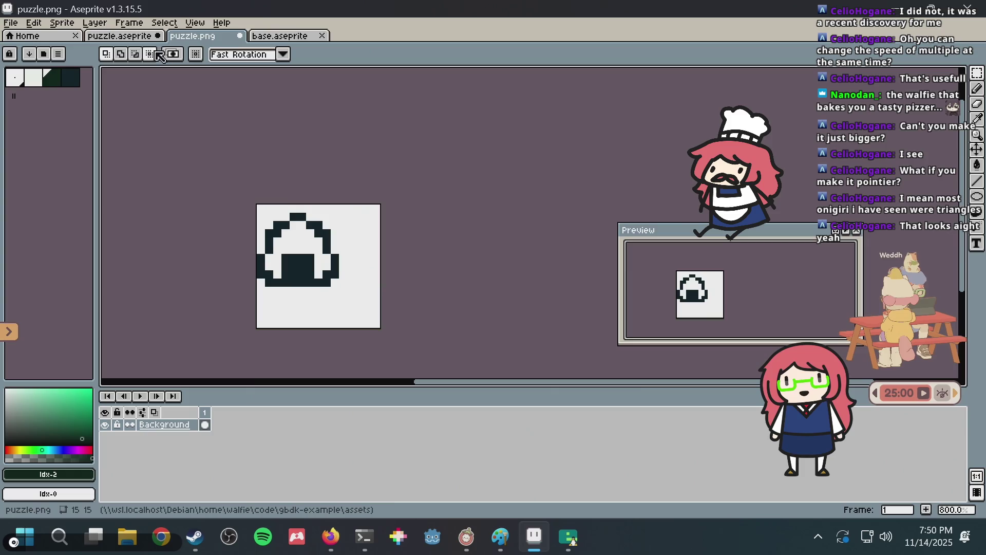
{"action": "key", "text": "ctrl+shift+Tab"}
{"action": "key", "text": "b"}
{"action": "left_click", "coordinate": [267, 175]}
{"action": "left_click", "coordinate": [317, 176]}
{"action": "scroll", "coordinate": [395, 155], "scroll_direction": "down", "scroll_amount": 3}
{"action": "key", "text": "ctrl+s"}
{"action": "scroll", "coordinate": [394, 155], "scroll_direction": "up", "scroll_amount": 5}
Clear the trial top cells, two extra outline cells and the row 7, column 9 cell
{"action": "key", "text": "alt+Tab"}
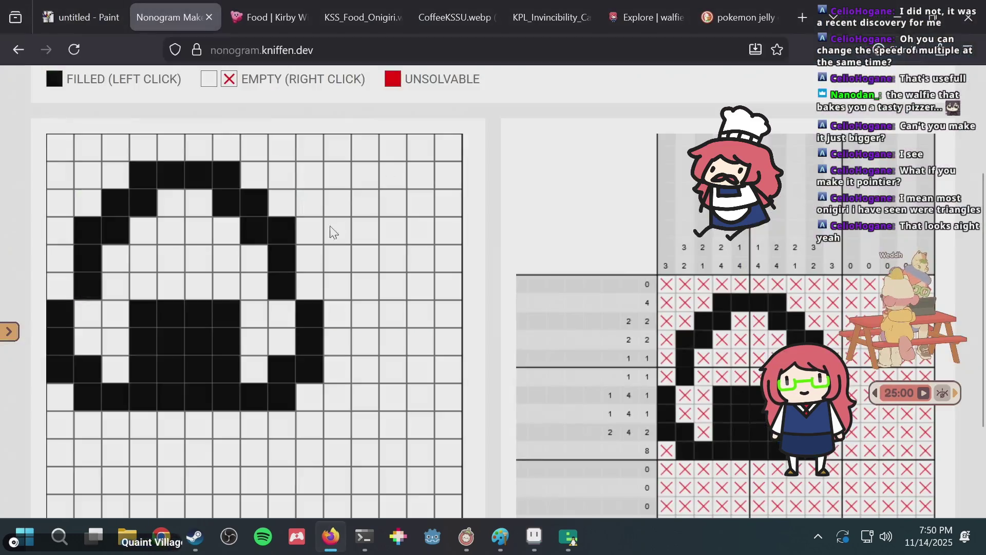
{"action": "left_click", "coordinate": [145, 174]}
{"action": "left_click", "coordinate": [219, 172]}
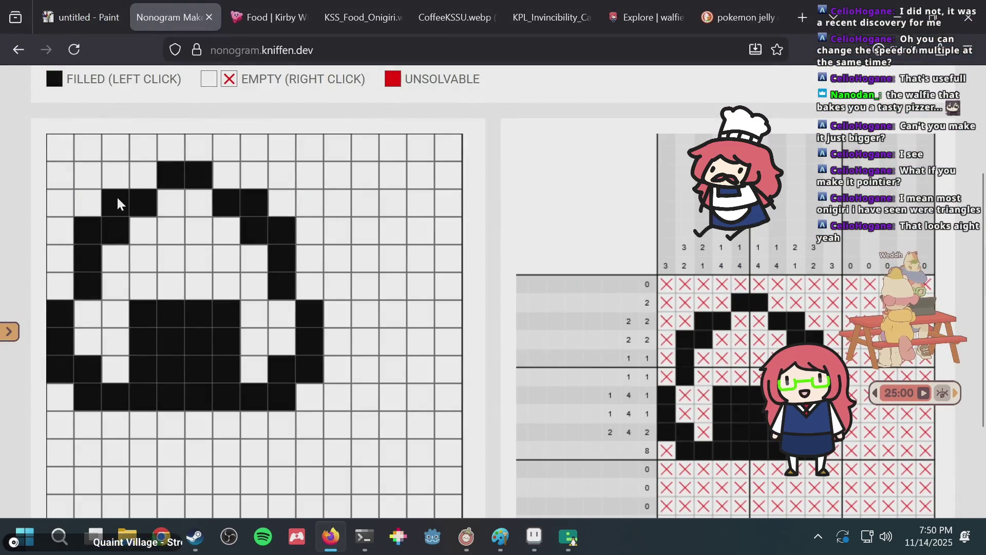
{"action": "left_click", "coordinate": [116, 202]}
{"action": "left_click", "coordinate": [89, 230]}
{"action": "left_click", "coordinate": [246, 200]}
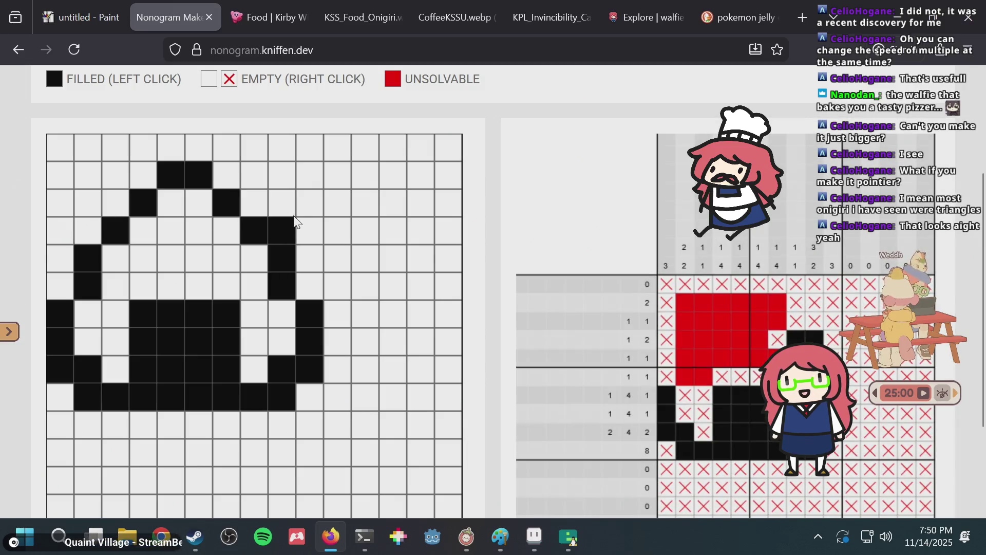
{"action": "left_click", "coordinate": [290, 228]}
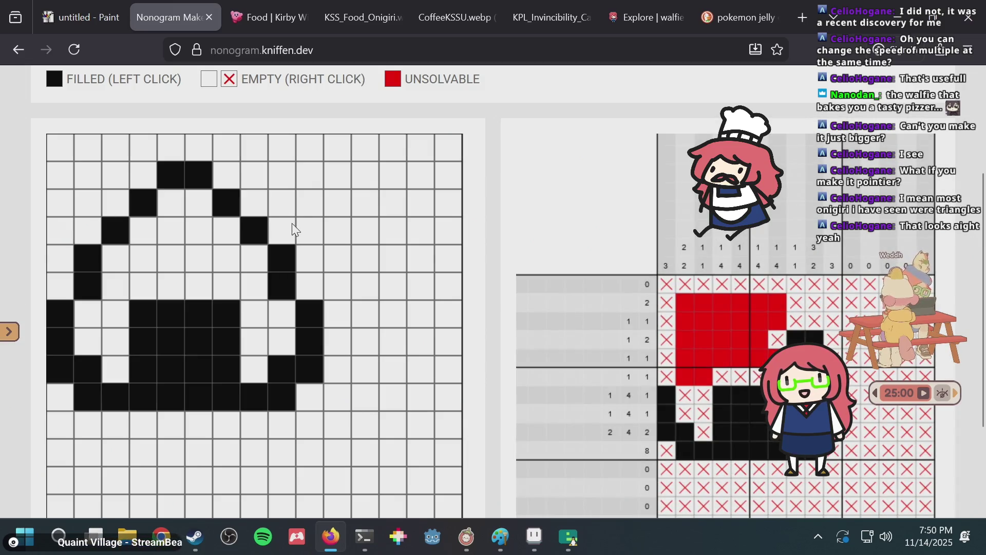
{"action": "left_click", "coordinate": [278, 325]}
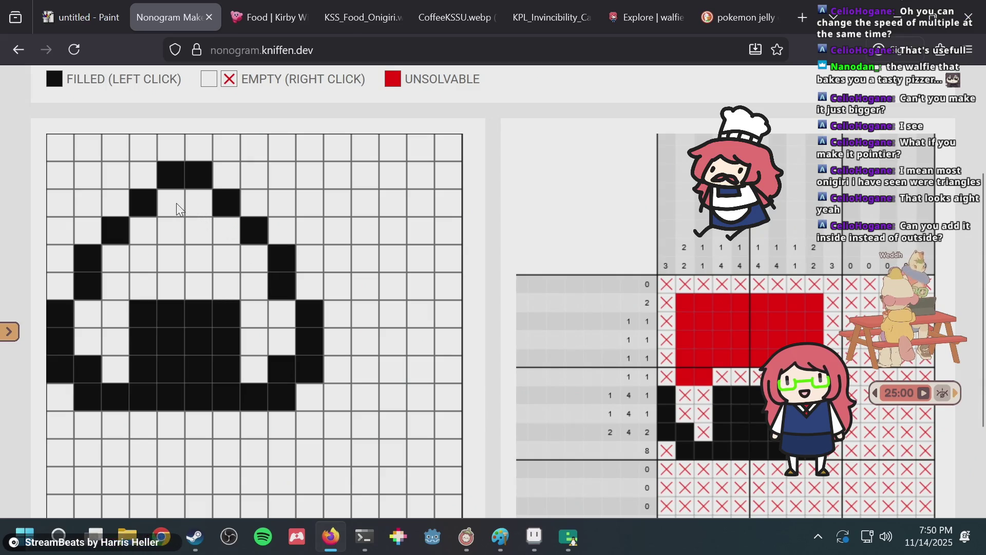
{"action": "key", "text": "alt+Tab"}
Undo the outer mid-green pixels and paint a mid-green arc and pixel just inside the outline
{"action": "key", "text": "ctrl+z"}
{"action": "key", "text": "ctrl+z"}
{"action": "key", "text": "ctrl+z"}
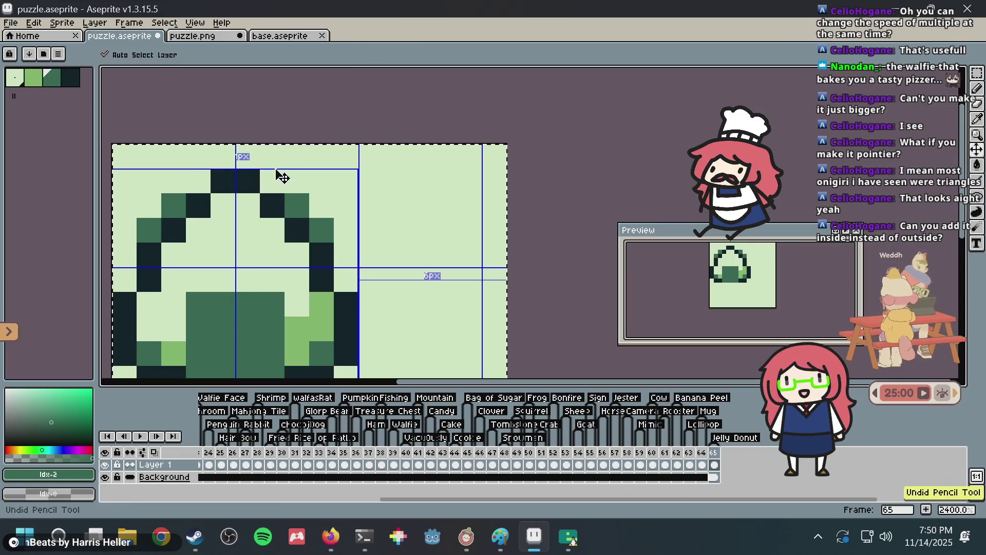
{"action": "key", "text": "ctrl+z"}
{"action": "mouse_move", "coordinate": [198, 230]}
{"action": "left_mouse_down"}
{"action": "mouse_move", "coordinate": [231, 214]}
{"action": "mouse_move", "coordinate": [266, 220]}
{"action": "left_mouse_up"}
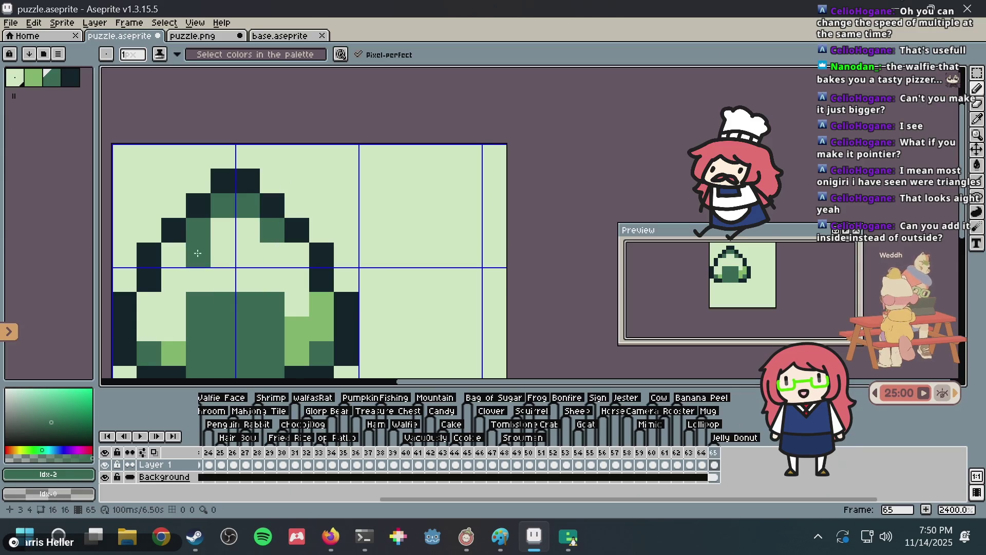
{"action": "left_click", "coordinate": [177, 257]}
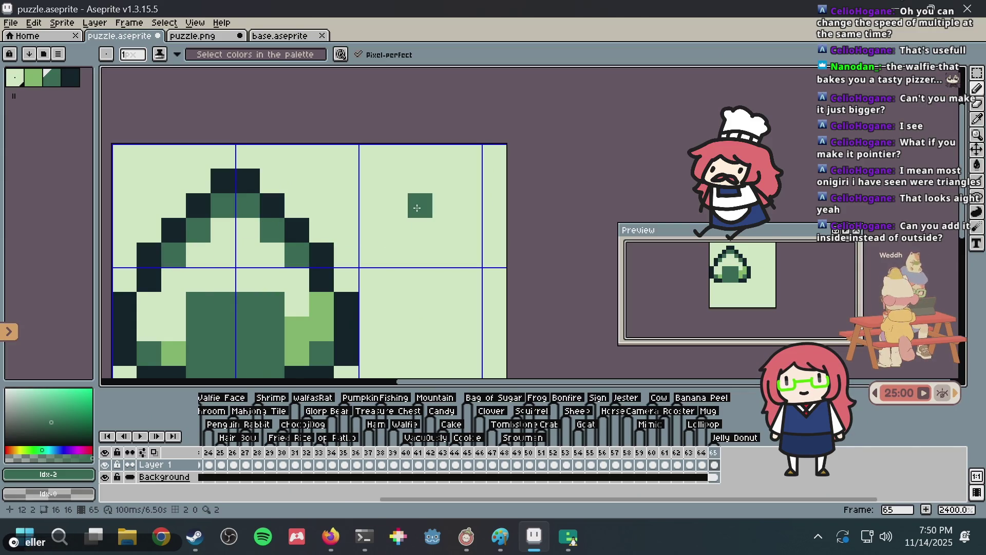
{"action": "scroll", "coordinate": [417, 208], "scroll_direction": "down", "scroll_amount": 5}
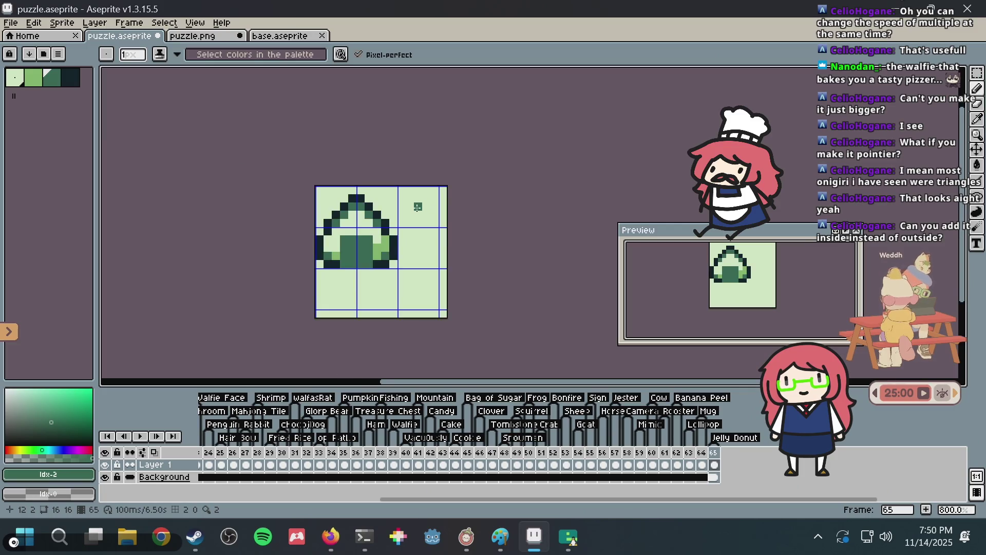
{"action": "scroll", "coordinate": [418, 207], "scroll_direction": "up", "scroll_amount": 3}
{"action": "scroll", "coordinate": [418, 207], "scroll_direction": "down", "scroll_amount": 1}
Commit the pending transform on puzzle.png, then undo the accidental select-all and recent strokes
{"action": "key", "text": "v"}
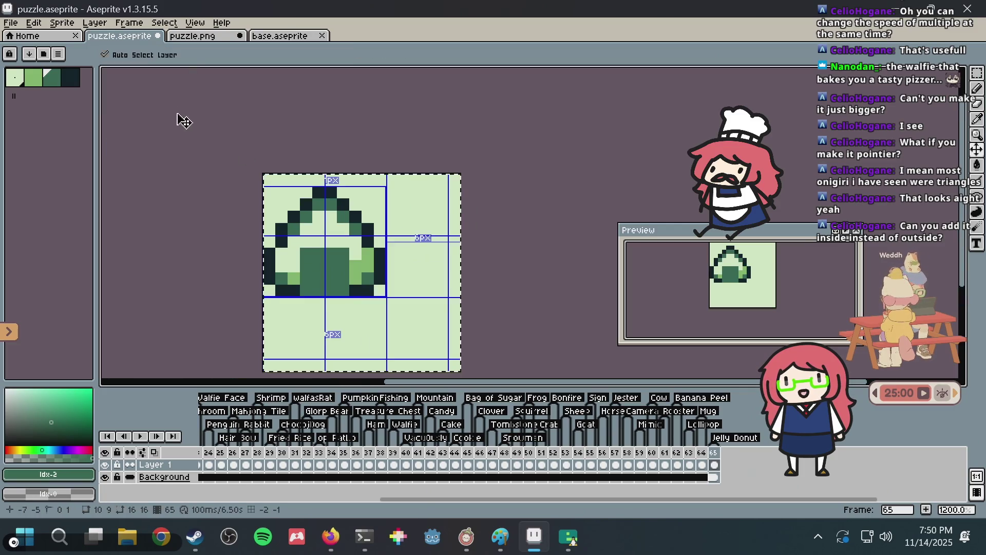
{"action": "left_click", "coordinate": [202, 36]}
{"action": "key", "text": "Return"}
{"action": "left_click", "coordinate": [105, 36]}
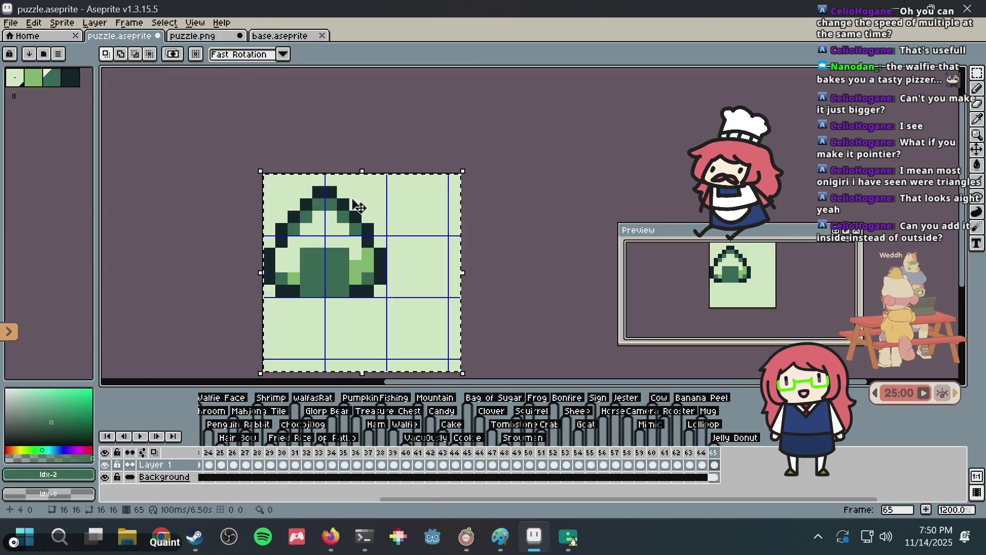
{"action": "scroll", "coordinate": [359, 207], "scroll_direction": "up", "scroll_amount": 4}
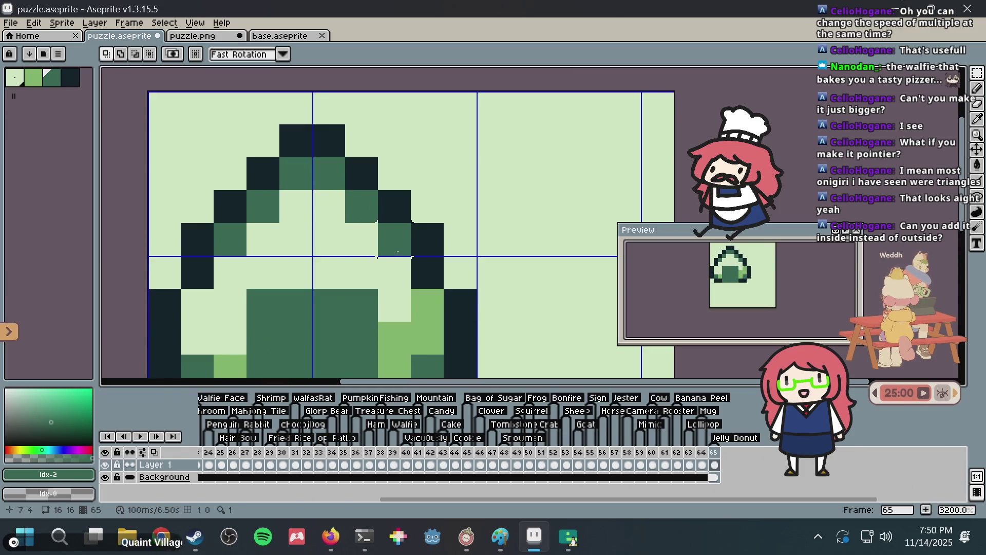
{"action": "key", "text": "ctrl+z"}
{"action": "key", "text": "ctrl+z"}
{"action": "key", "text": "ctrl+z"}
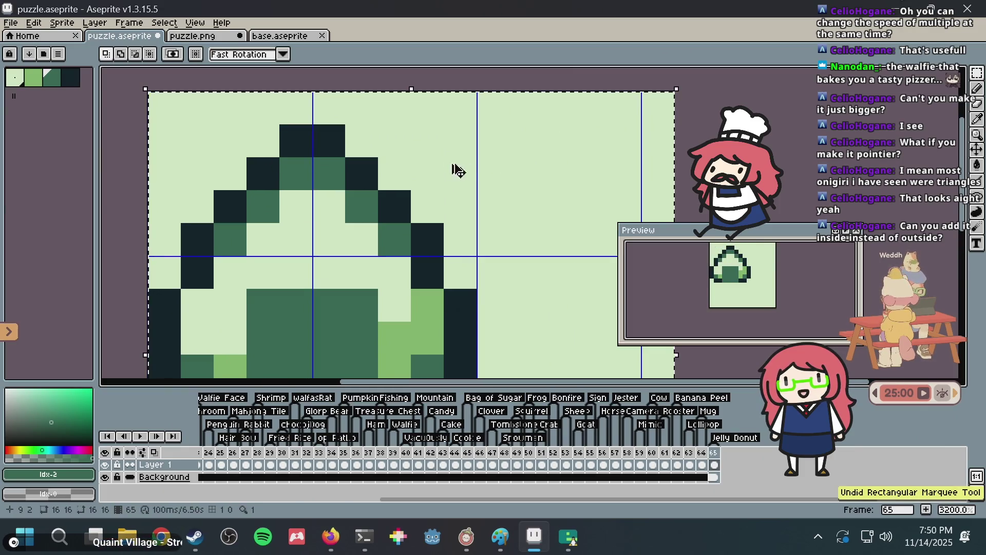
{"action": "key", "text": "ctrl+z"}
{"action": "key", "text": "ctrl+z"}
{"action": "key", "text": "ctrl+z"}
Try a dark-green diagonal up-left of the outline, then undo it
{"action": "key", "text": "i"}
{"action": "key", "text": "b"}
{"action": "mouse_move", "coordinate": [230, 175]}
{"action": "left_mouse_down"}
{"action": "mouse_move", "coordinate": [260, 172]}
{"action": "mouse_move", "coordinate": [293, 113]}
{"action": "mouse_move", "coordinate": [362, 140]}
{"action": "left_mouse_up"}
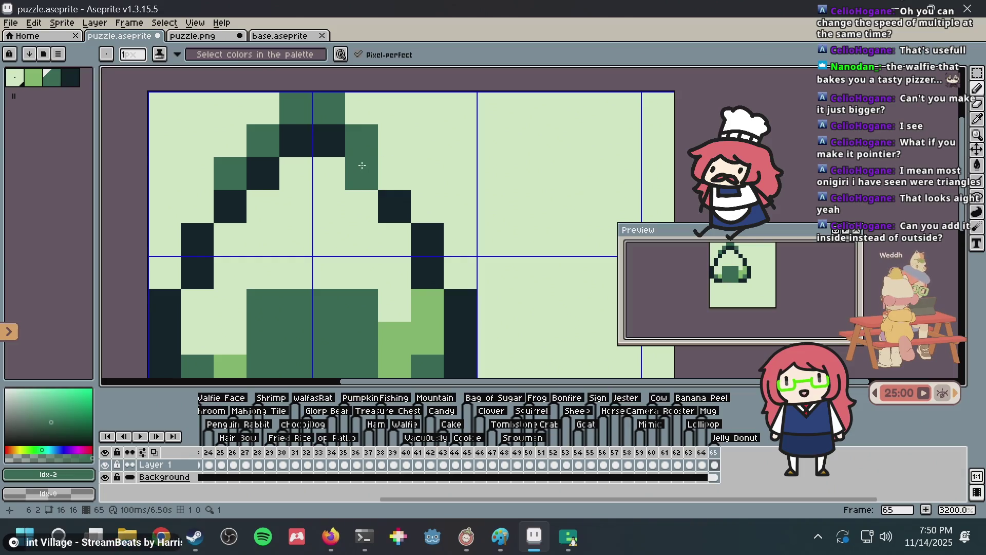
{"action": "key", "text": "v"}
{"action": "key", "text": "ctrl+z"}
{"action": "key", "text": "ctrl+z"}
{"action": "key", "text": "ctrl+z"}
Add medium-green shading pixels inside the left slope and the upper-right outline
{"action": "key", "text": "b"}
{"action": "left_click", "coordinate": [231, 237]}
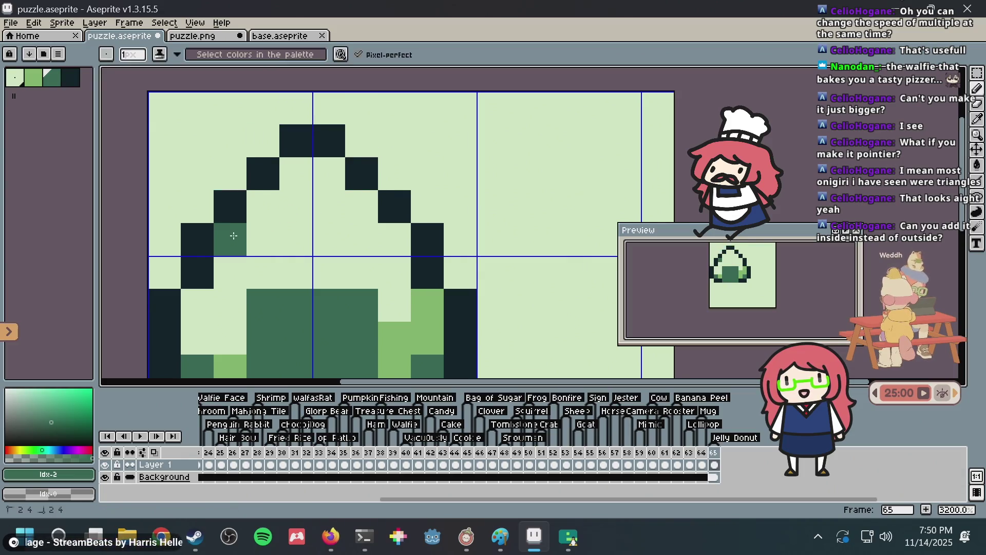
{"action": "left_click", "coordinate": [266, 206]}
{"action": "mouse_move", "coordinate": [295, 175]}
{"action": "left_mouse_down"}
{"action": "mouse_move", "coordinate": [329, 180]}
{"action": "mouse_move", "coordinate": [334, 205]}
{"action": "mouse_move", "coordinate": [378, 218]}
{"action": "mouse_move", "coordinate": [385, 230]}
{"action": "left_mouse_up"}
{"action": "scroll", "coordinate": [394, 204], "scroll_direction": "down", "scroll_amount": 4}
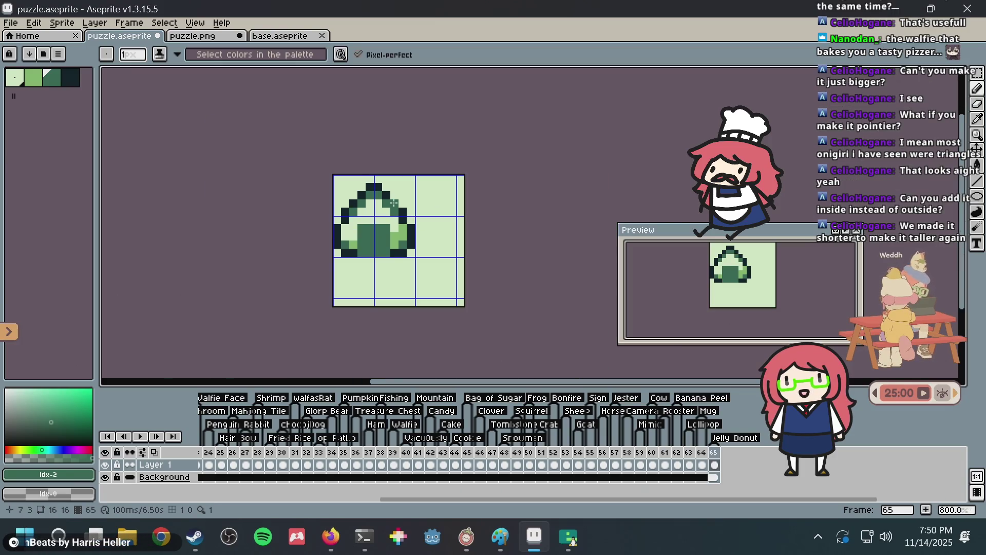
{"action": "scroll", "coordinate": [394, 204], "scroll_direction": "up", "scroll_amount": 4}
Select the onigiri's top rows and raise them one pixel, then undo the raise
{"action": "key", "text": "m"}
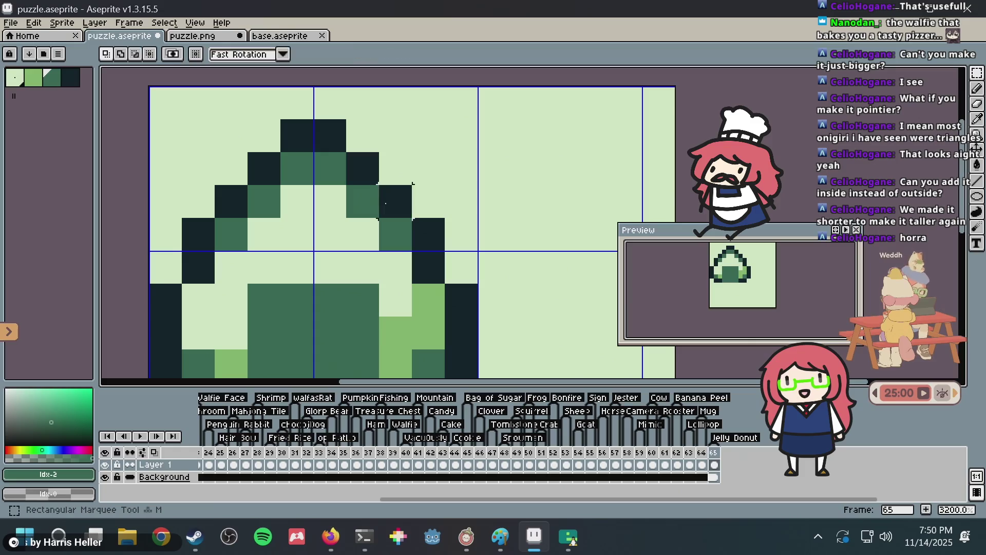
{"action": "left_click_drag", "start_coordinate": [445, 217], "coordinate": [445, 251]}
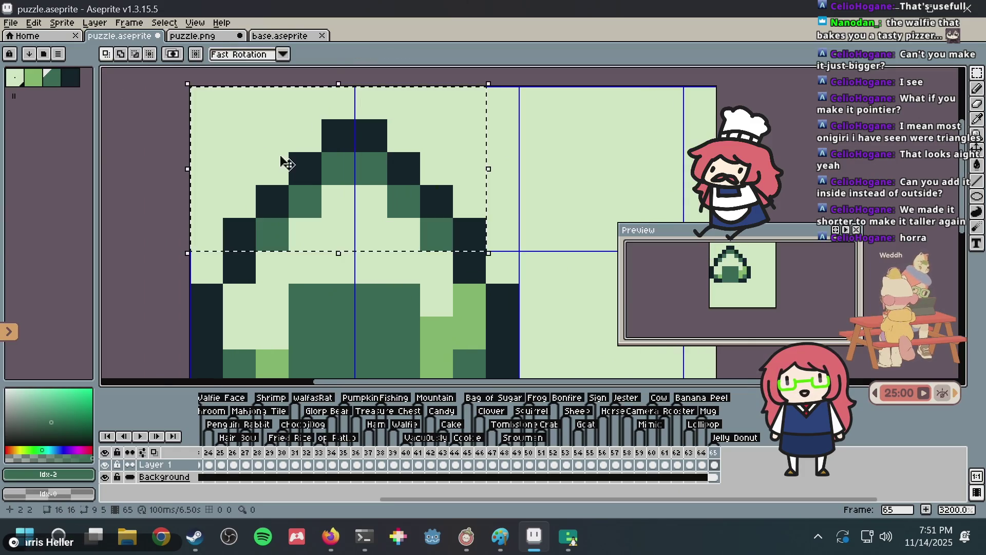
{"action": "left_click_drag", "start_coordinate": [309, 159], "coordinate": [308, 139]}
{"action": "key", "text": "ctrl+z"}
{"action": "key", "text": "ctrl+z"}
{"action": "key", "text": "ctrl+z"}
{"action": "key", "text": "ctrl+z"}
{"action": "key", "text": "ctrl+z"}
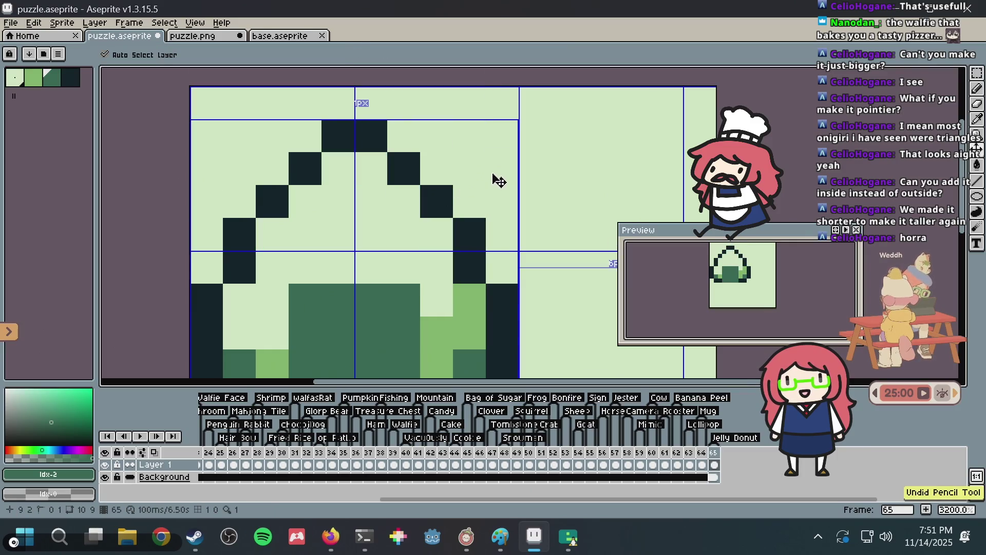
{"action": "key", "text": "alt+Tab"}
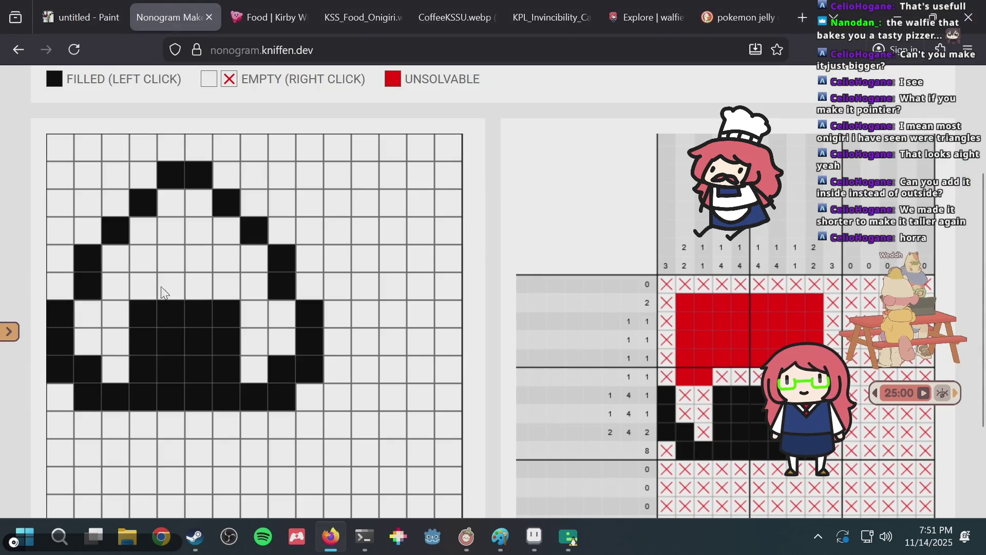
Extend the inner filling up a row and thicken the upper-right slope and lower-right edge
{"action": "mouse_move", "coordinate": [143, 286]}
{"action": "left_mouse_down"}
{"action": "mouse_move", "coordinate": [224, 287]}
{"action": "mouse_move", "coordinate": [149, 289]}
{"action": "left_mouse_up"}
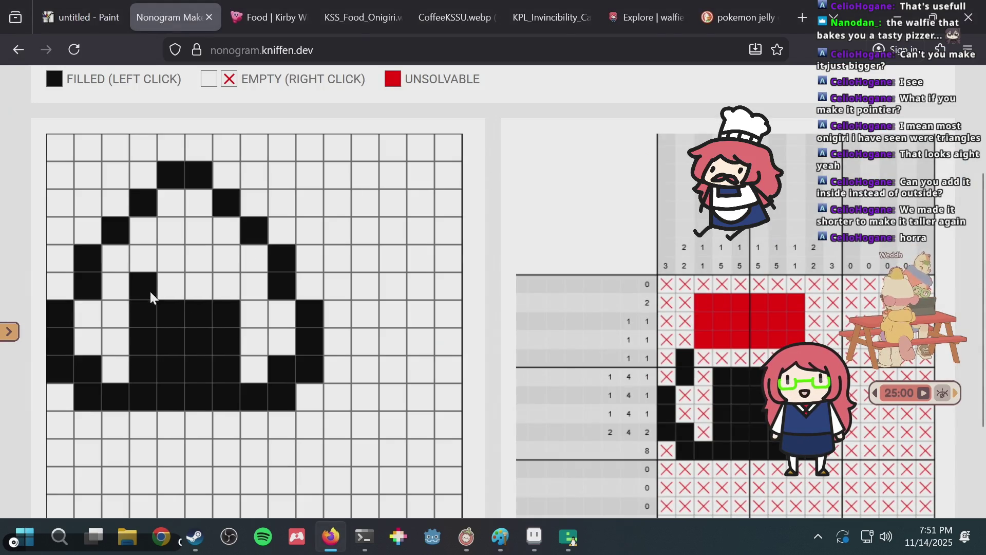
{"action": "left_click", "coordinate": [203, 203]}
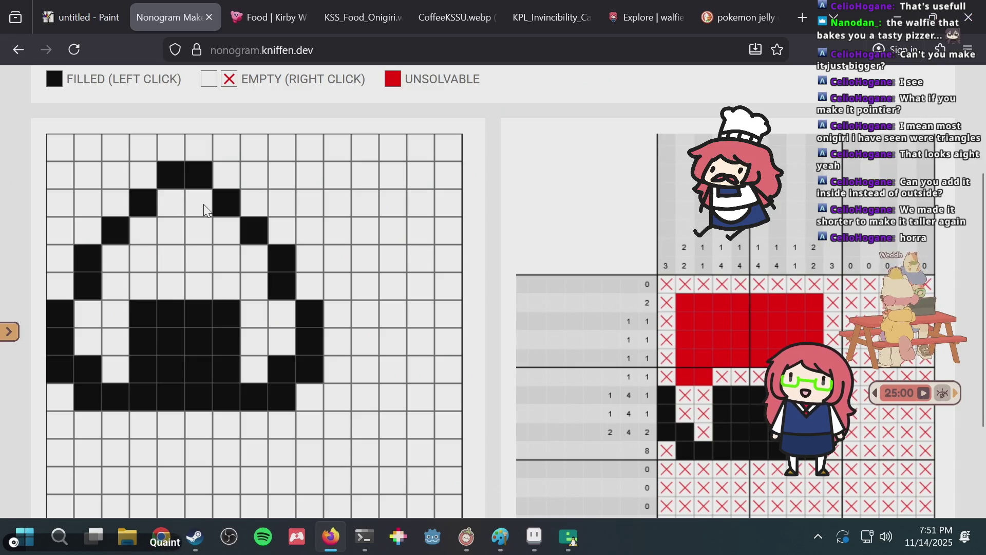
{"action": "left_click", "coordinate": [251, 252]}
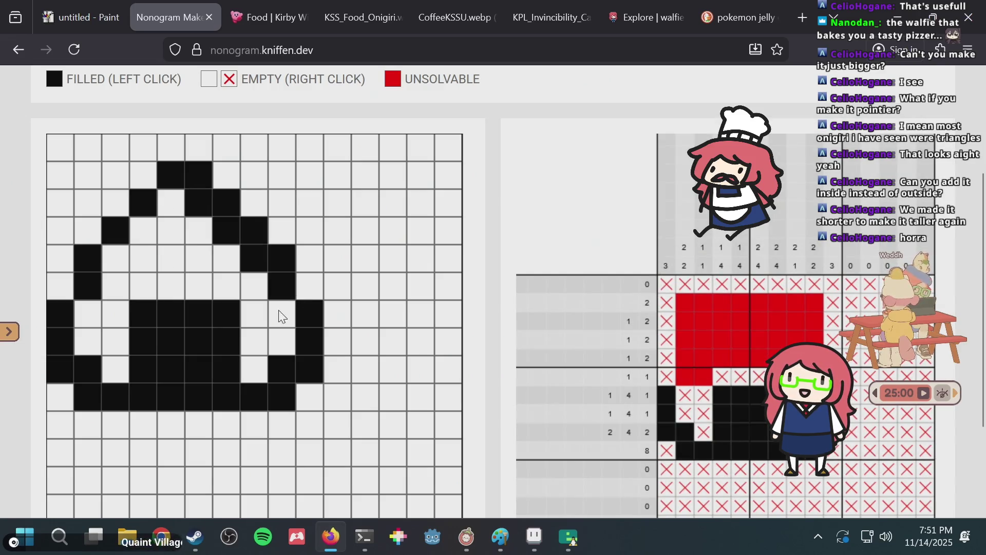
{"action": "left_click", "coordinate": [252, 373]}
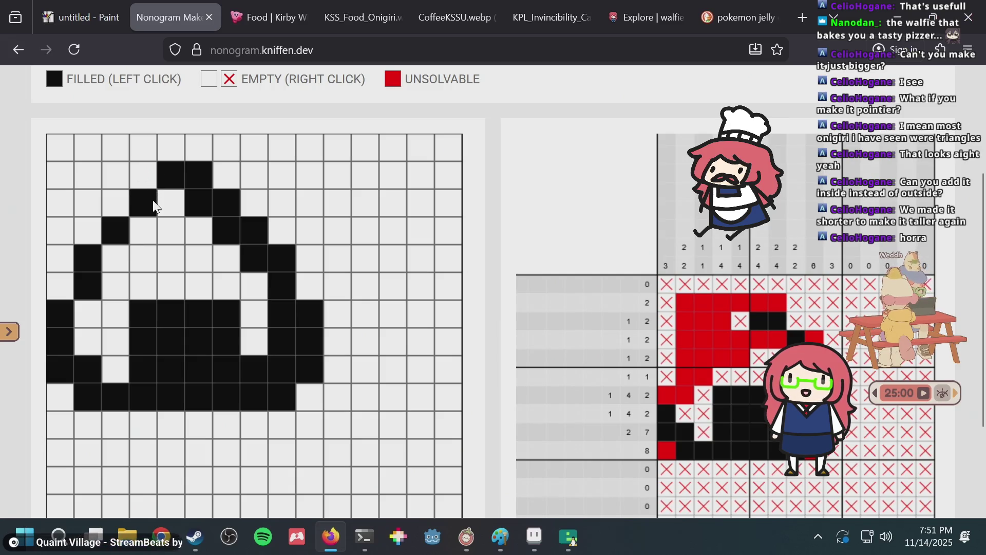
Test a cell left of the top, then rework the upper-right slope cells to stay thicker
{"action": "left_click", "coordinate": [181, 202]}
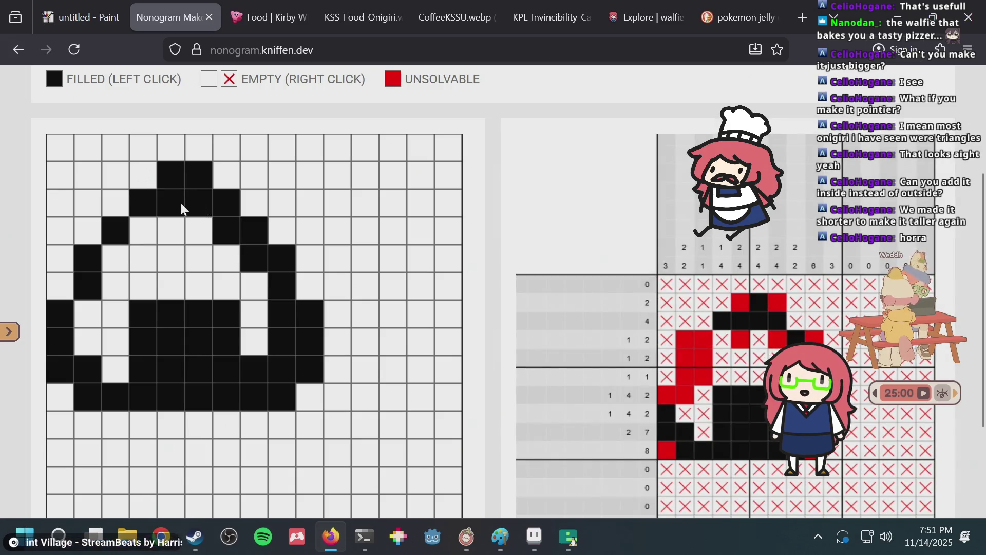
{"action": "left_click", "coordinate": [180, 203]}
{"action": "left_click", "coordinate": [199, 211]}
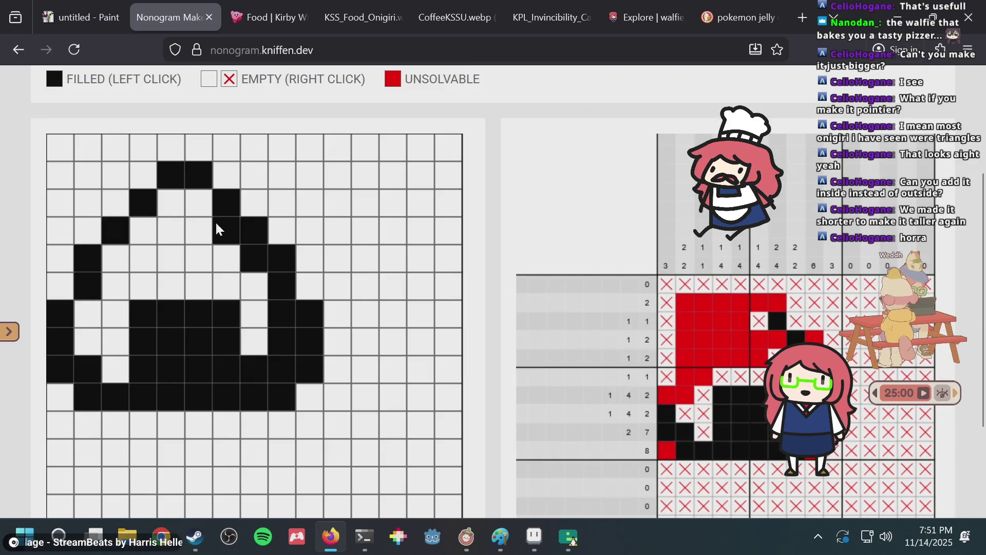
{"action": "left_click", "coordinate": [226, 234]}
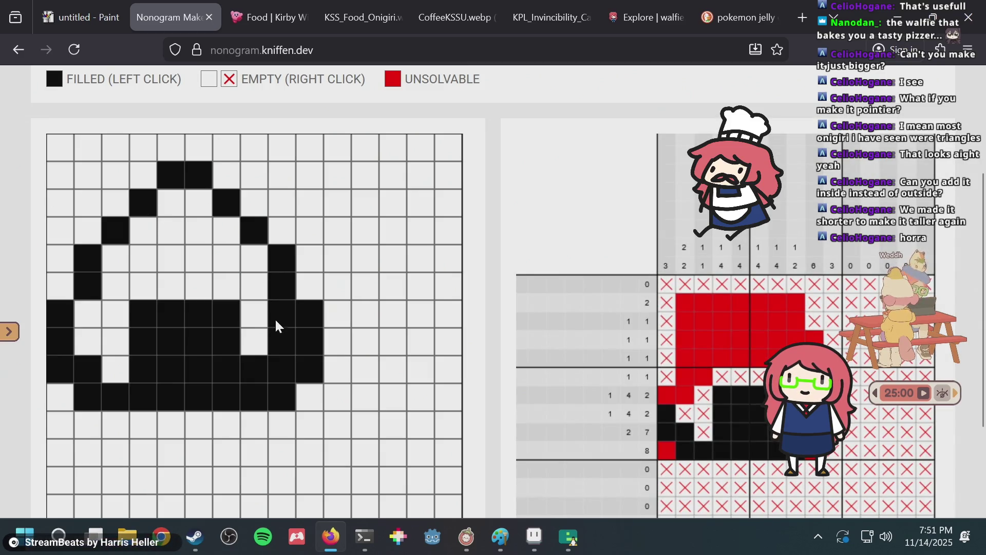
{"action": "left_click", "coordinate": [276, 362]}
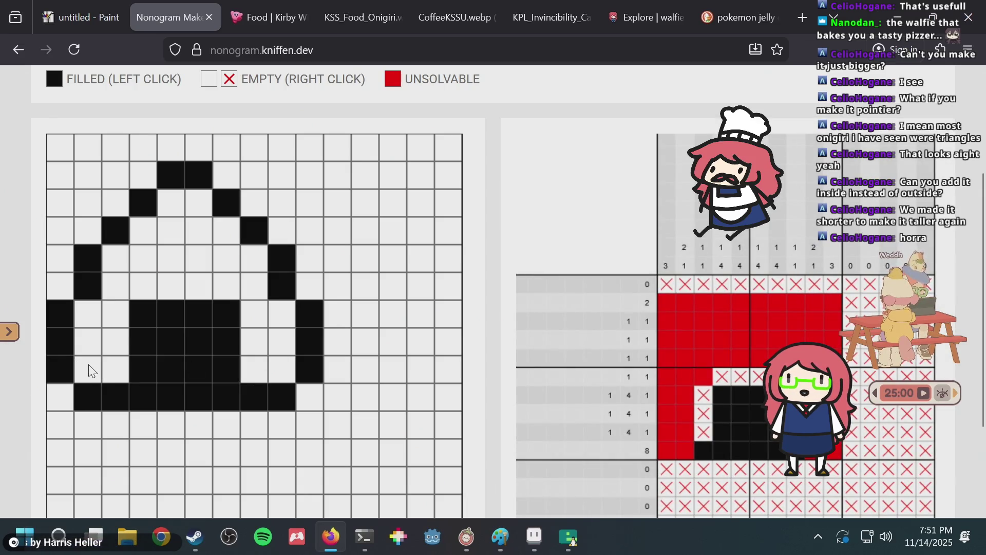
{"action": "left_click", "coordinate": [275, 372]}
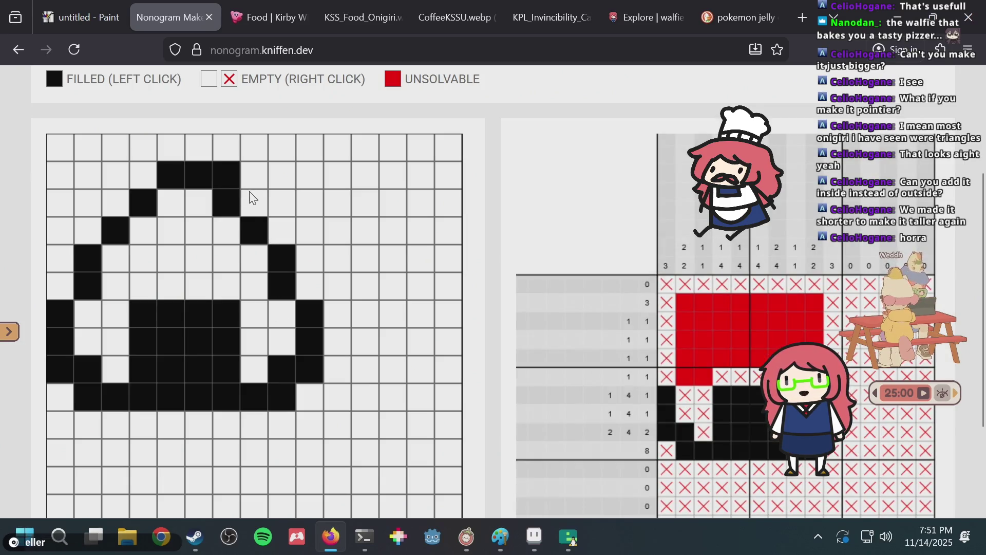
{"action": "left_click", "coordinate": [251, 198]}
{"action": "left_click", "coordinate": [270, 221]}
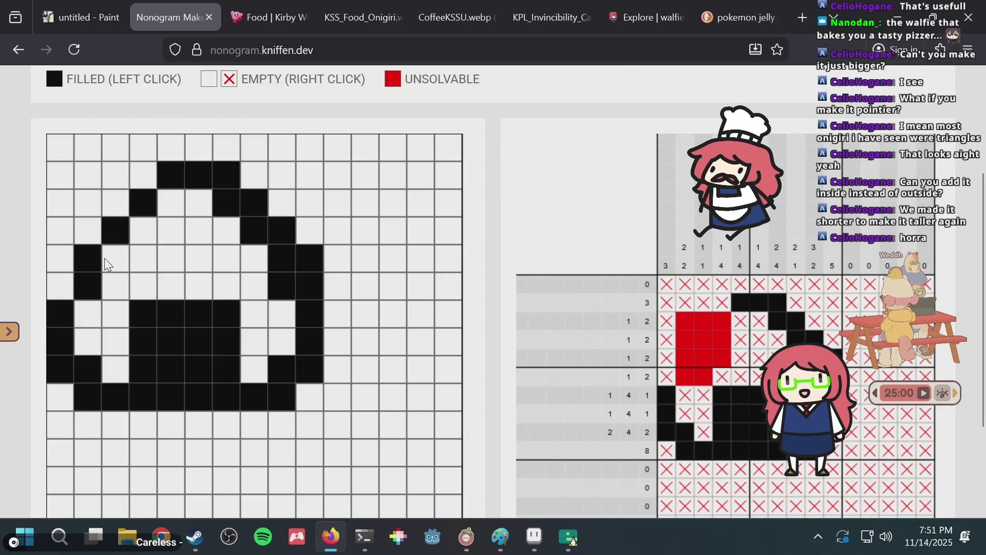
Add one cell along the upper-left slope and remove the inner filling's top-left cell
{"action": "left_click", "coordinate": [147, 227]}
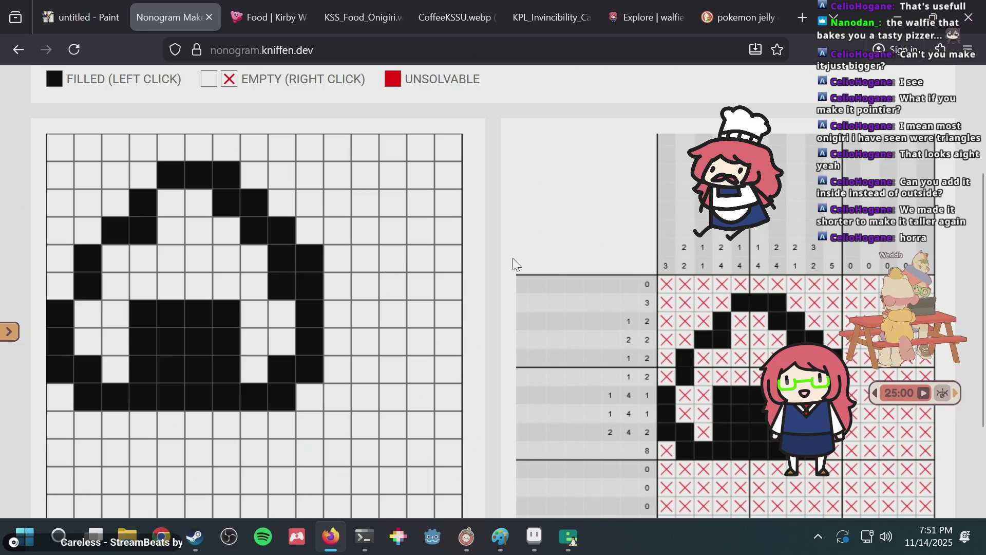
{"action": "scroll", "coordinate": [680, 292], "scroll_direction": "down", "scroll_amount": 2}
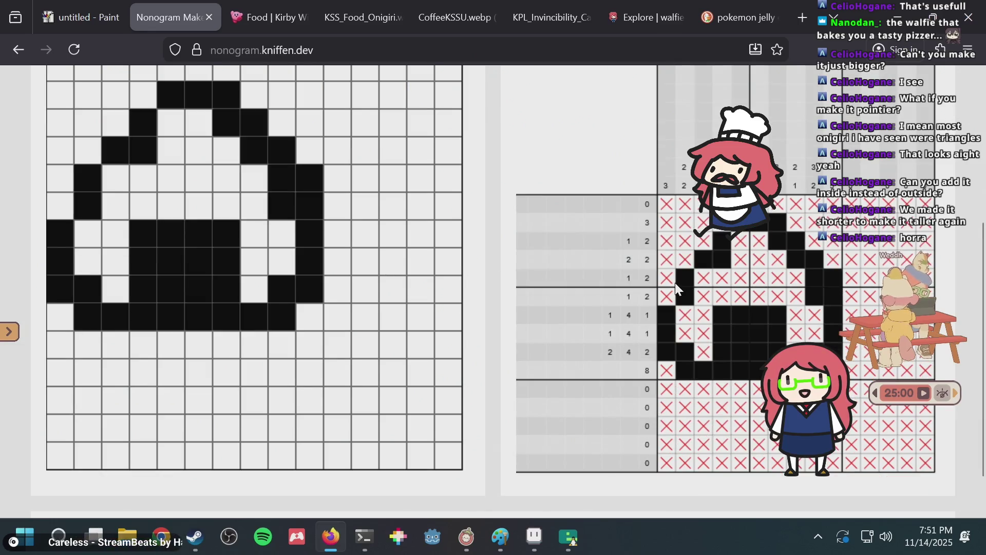
{"action": "left_click", "coordinate": [142, 158]}
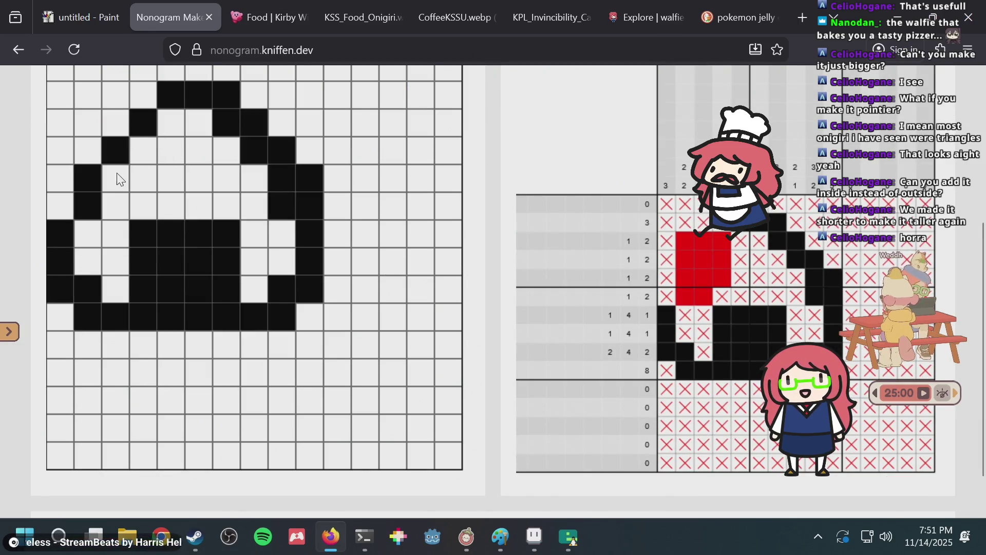
{"action": "left_click", "coordinate": [166, 128]}
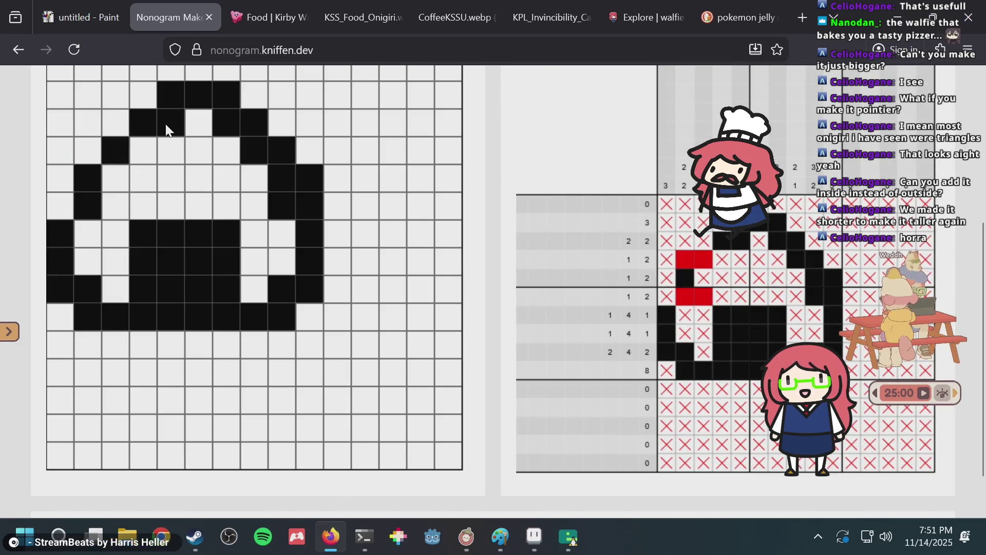
{"action": "left_click", "coordinate": [166, 128]}
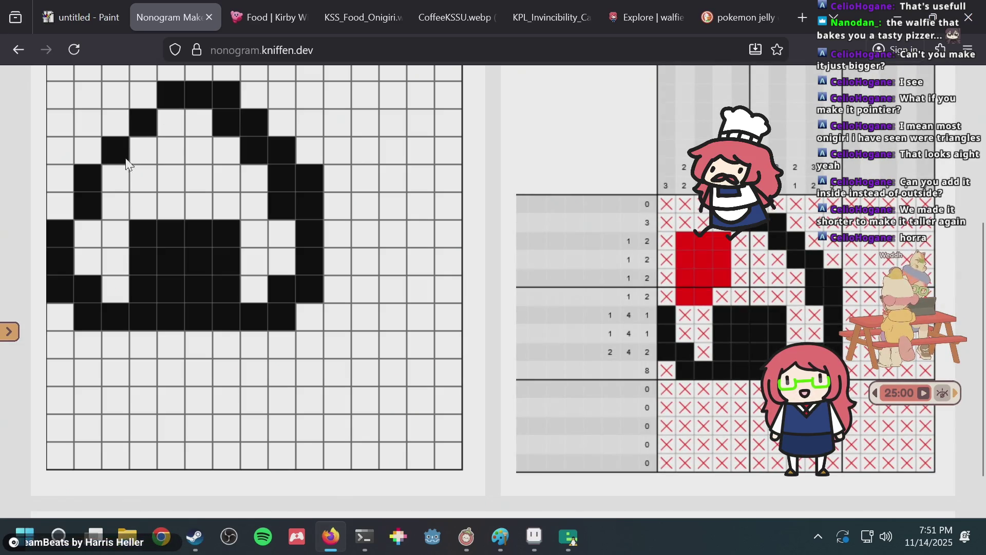
{"action": "left_click", "coordinate": [136, 150]}
{"action": "scroll", "coordinate": [380, 163], "scroll_direction": "up", "scroll_amount": 2}
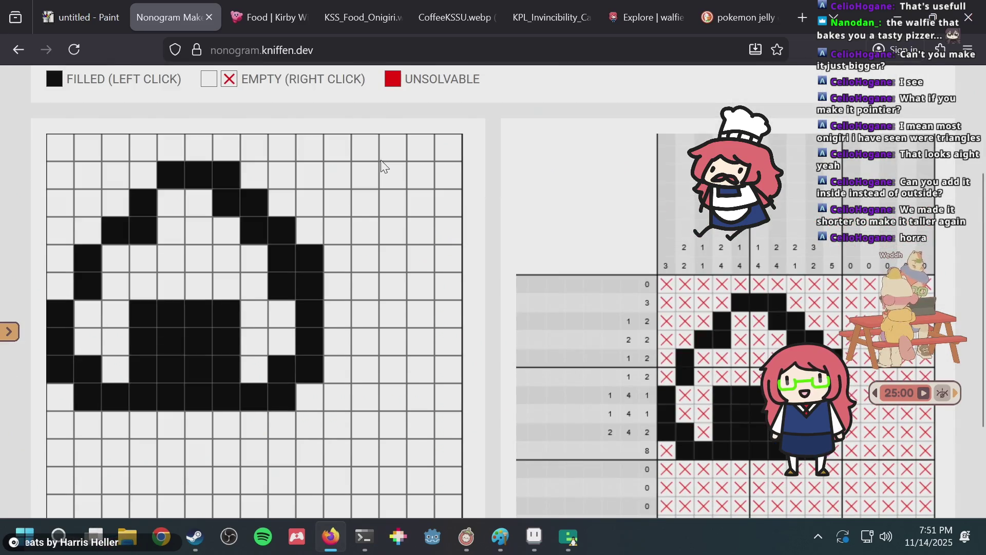
{"action": "left_click", "coordinate": [145, 311]}
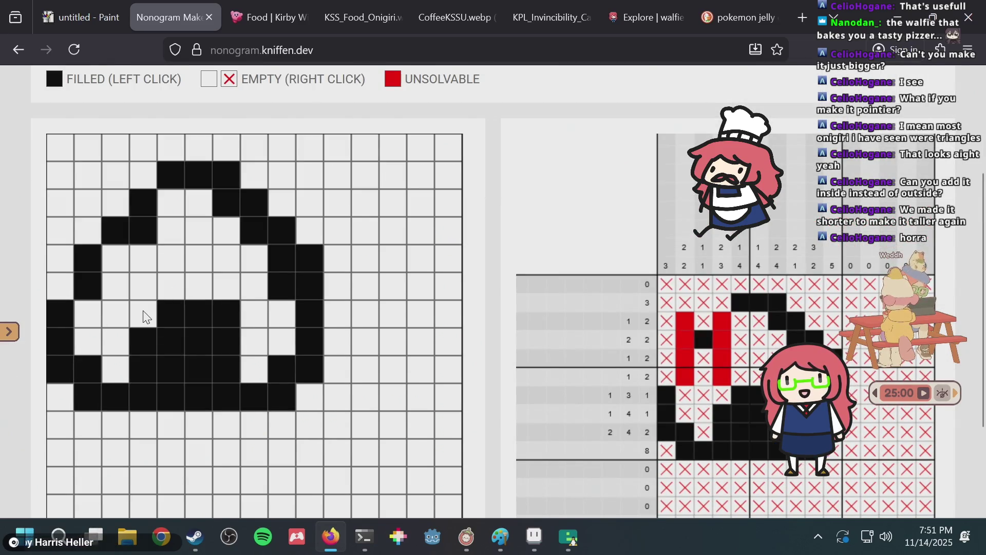
{"action": "key", "text": "alt+Tab"}
Pick the darkest green, test dark pixels widening the top and right edge, then undo them
{"action": "left_click", "coordinate": [305, 202]}
{"action": "key", "text": "alt+Tab"}
{"action": "key", "text": "alt+Tab"}
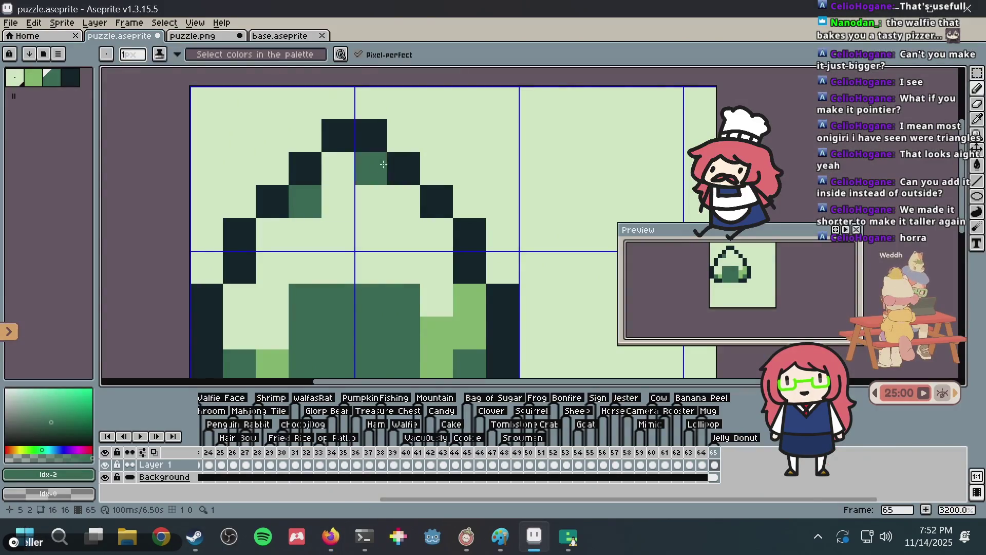
{"action": "left_click", "coordinate": [403, 156], "text": "alt"}
{"action": "left_click", "coordinate": [437, 169]}
{"action": "left_click", "coordinate": [469, 201]}
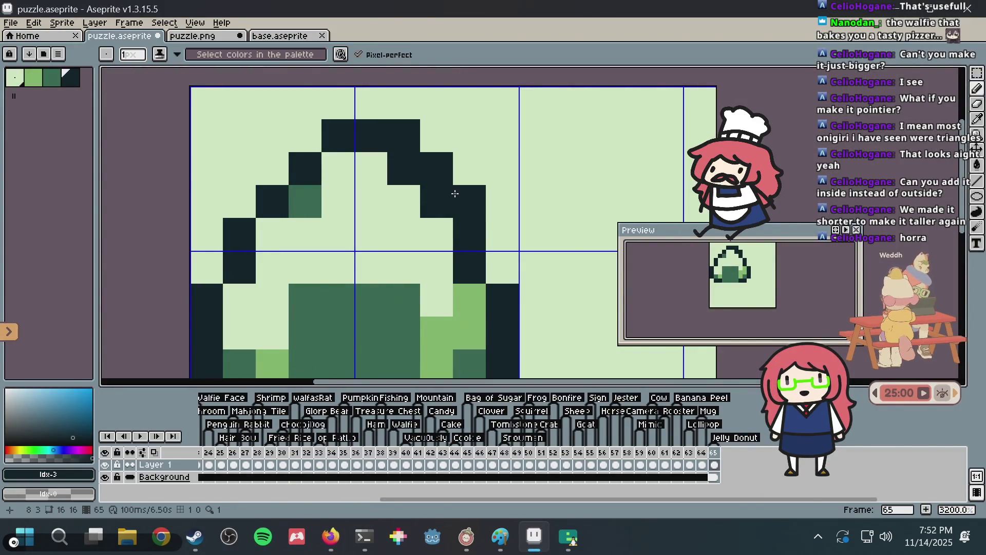
{"action": "left_click", "coordinate": [502, 256]}
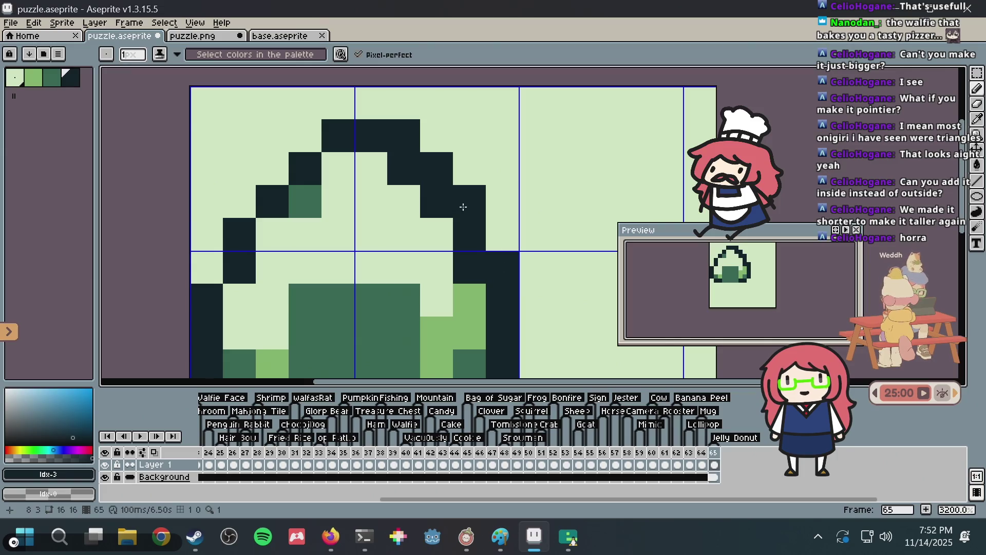
{"action": "key", "text": "ctrl+z"}
{"action": "key", "text": "ctrl+z"}
{"action": "key", "text": "ctrl+z"}
Save puzzle.aseprite and go back to the nonogram page
{"action": "key", "text": "ctrl+s"}
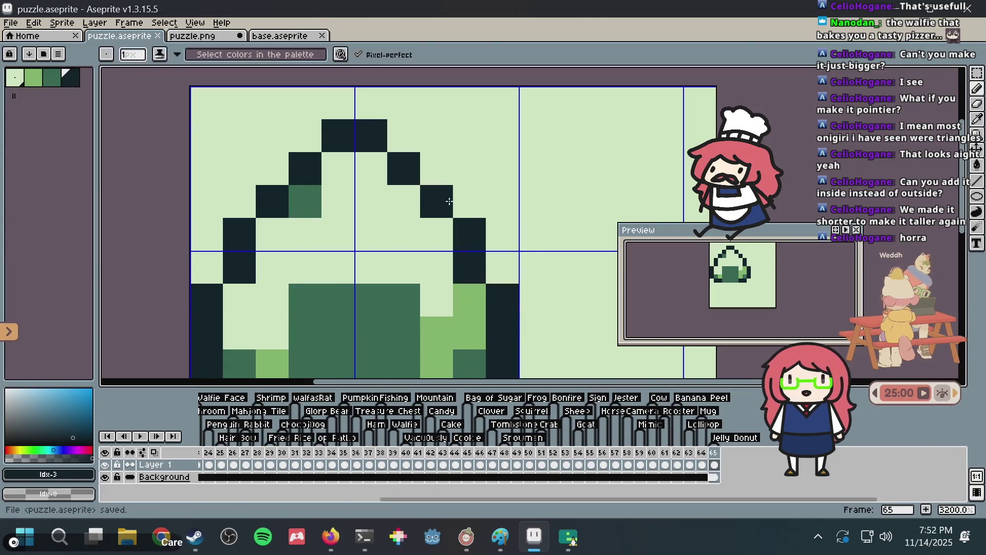
{"action": "scroll", "coordinate": [450, 201], "scroll_direction": "down", "scroll_amount": 2}
{"action": "key", "text": "alt+Tab"}
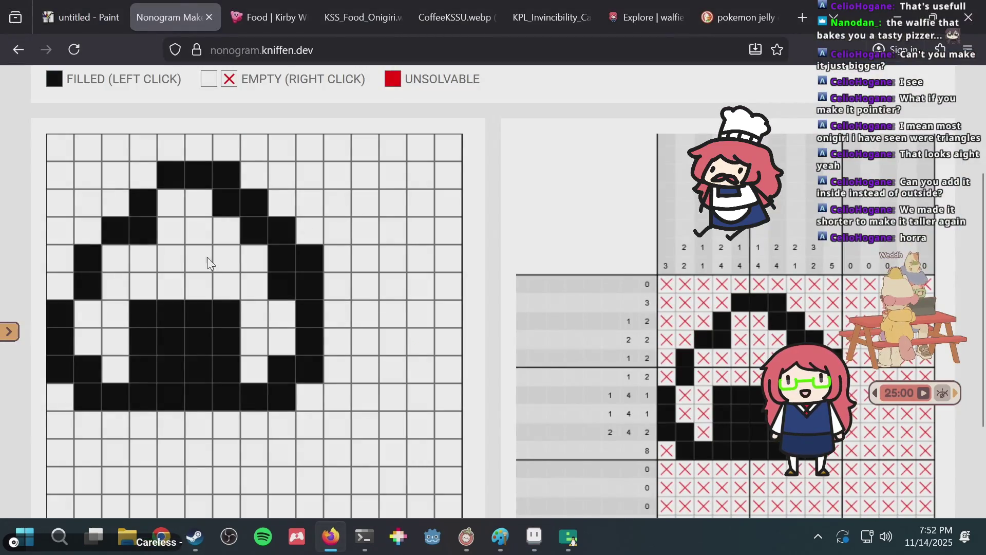
Clear the earlier thickening cells from both upper slopes of the onigiri
{"action": "left_click", "coordinate": [144, 235]}
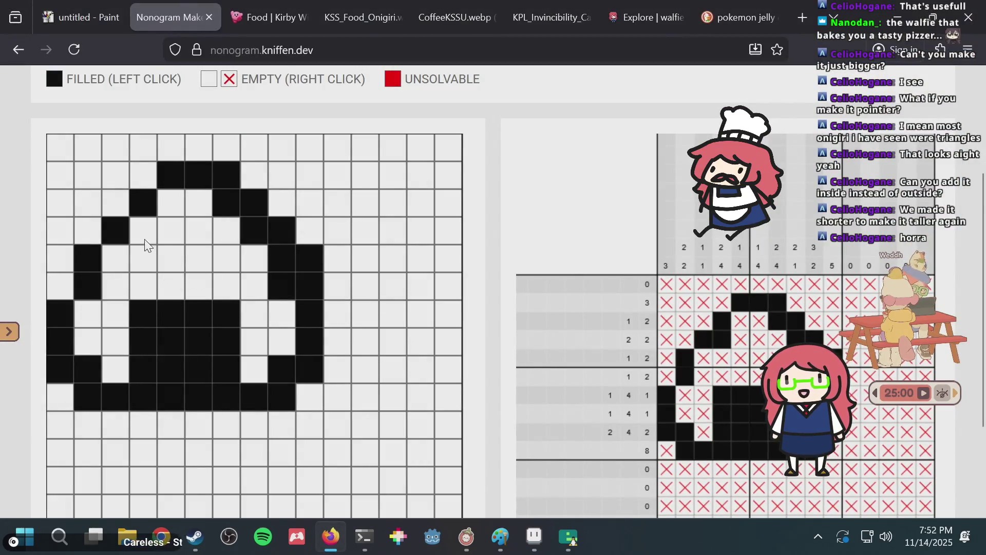
{"action": "left_click", "coordinate": [231, 187]}
{"action": "left_click", "coordinate": [260, 212]}
{"action": "left_click", "coordinate": [292, 238]}
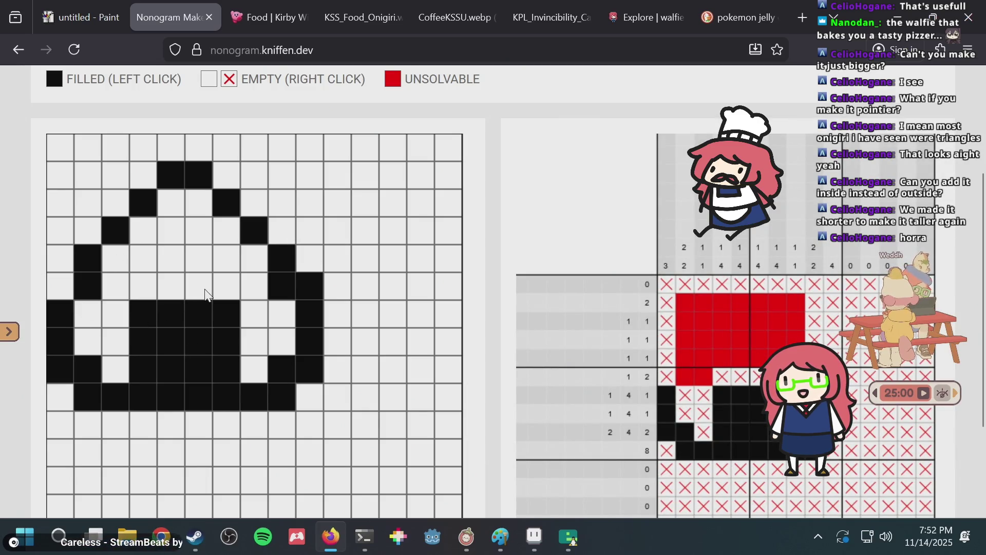
{"action": "left_click", "coordinate": [143, 230]}
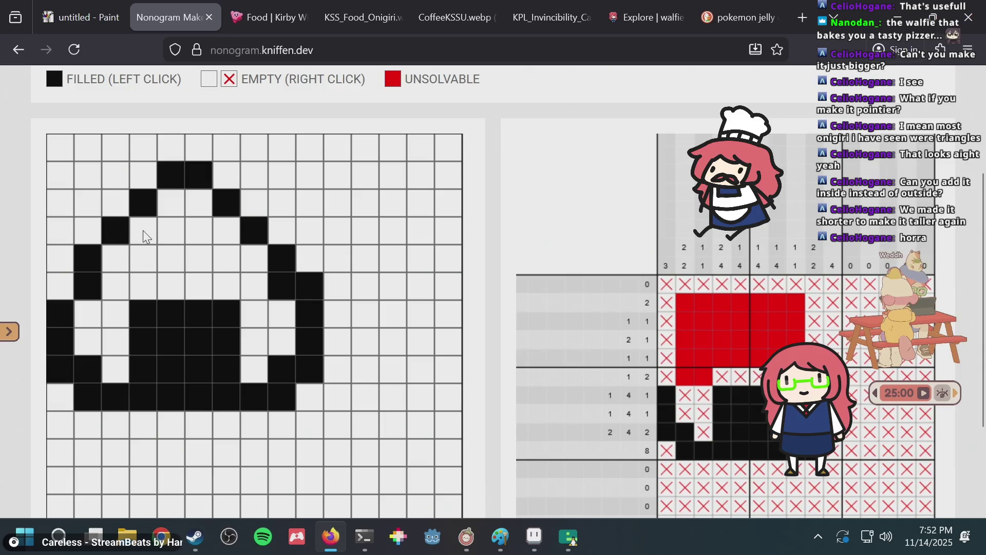
Sketch trial cells along the top row and top-left edge, then clear them again
{"action": "left_click", "coordinate": [169, 148]}
{"action": "left_click", "coordinate": [165, 149]}
{"action": "left_click", "coordinate": [119, 177]}
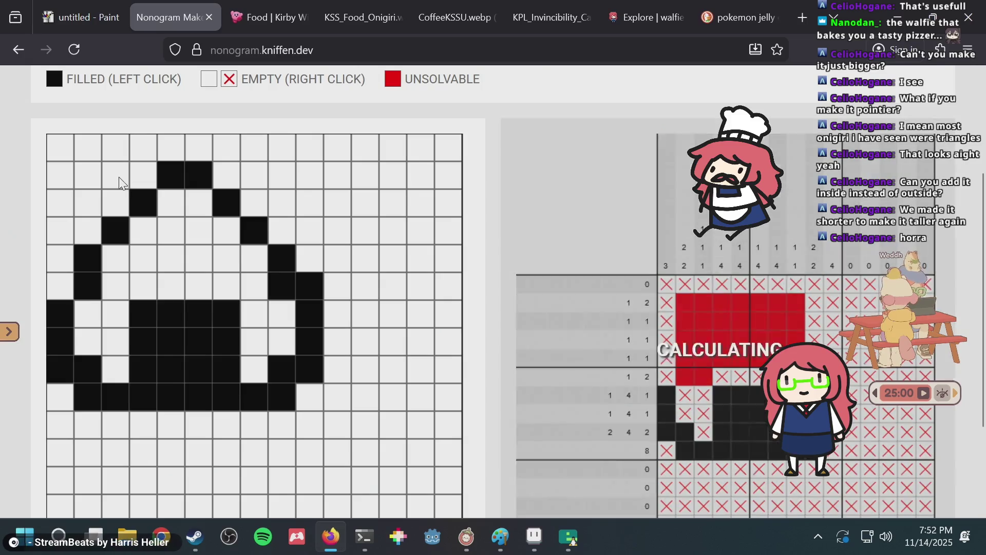
{"action": "left_click_drag", "start_coordinate": [55, 238], "coordinate": [46, 140]}
{"action": "left_click_drag", "start_coordinate": [87, 196], "coordinate": [84, 135]}
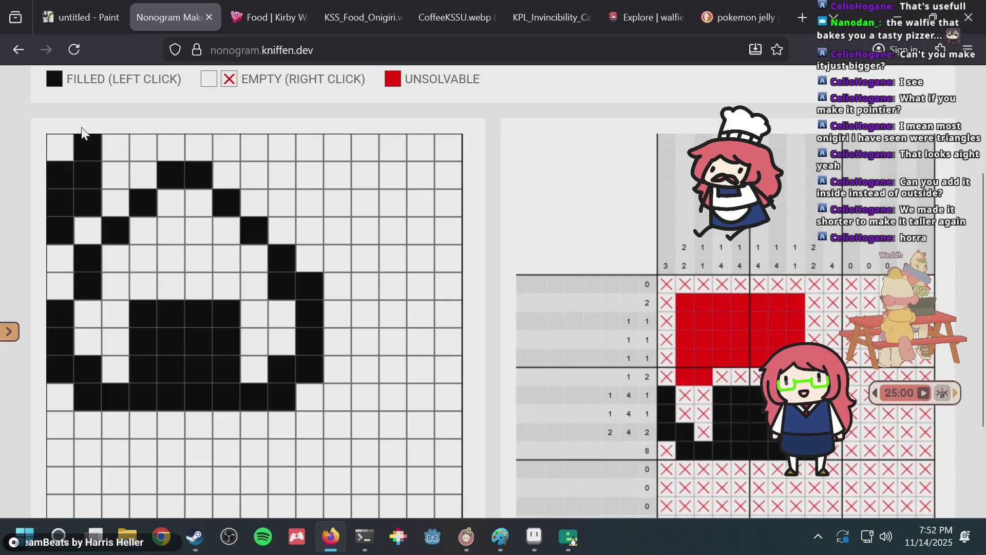
{"action": "left_click", "coordinate": [55, 143]}
{"action": "left_click", "coordinate": [119, 146]}
{"action": "mouse_move", "coordinate": [279, 146]}
{"action": "left_mouse_down"}
{"action": "mouse_move", "coordinate": [300, 142]}
{"action": "mouse_move", "coordinate": [309, 213]}
{"action": "mouse_move", "coordinate": [296, 179]}
{"action": "mouse_move", "coordinate": [254, 146]}
{"action": "left_mouse_up"}
{"action": "left_click", "coordinate": [108, 148]}
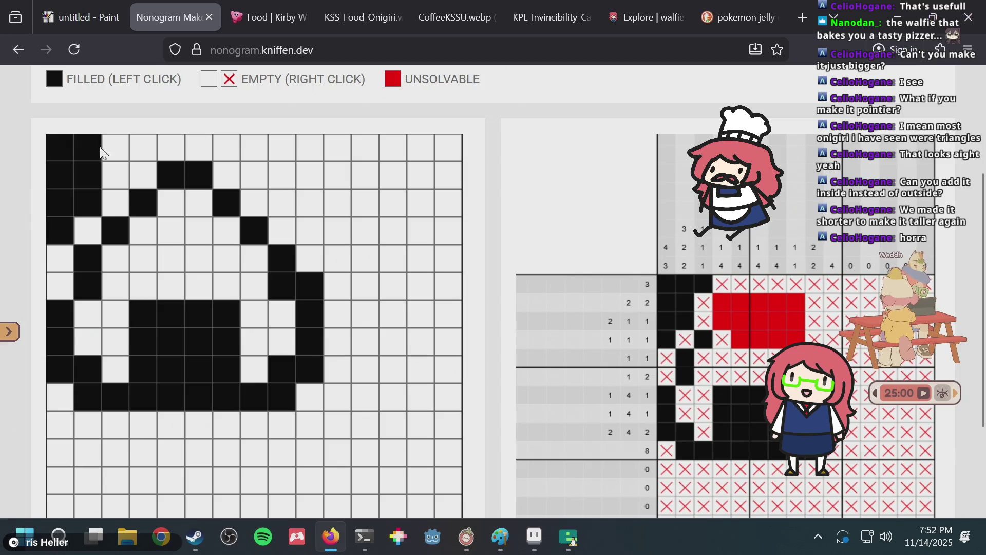
{"action": "left_click_drag", "start_coordinate": [101, 149], "coordinate": [31, 148]}
{"action": "left_click_drag", "start_coordinate": [50, 221], "coordinate": [63, 167]}
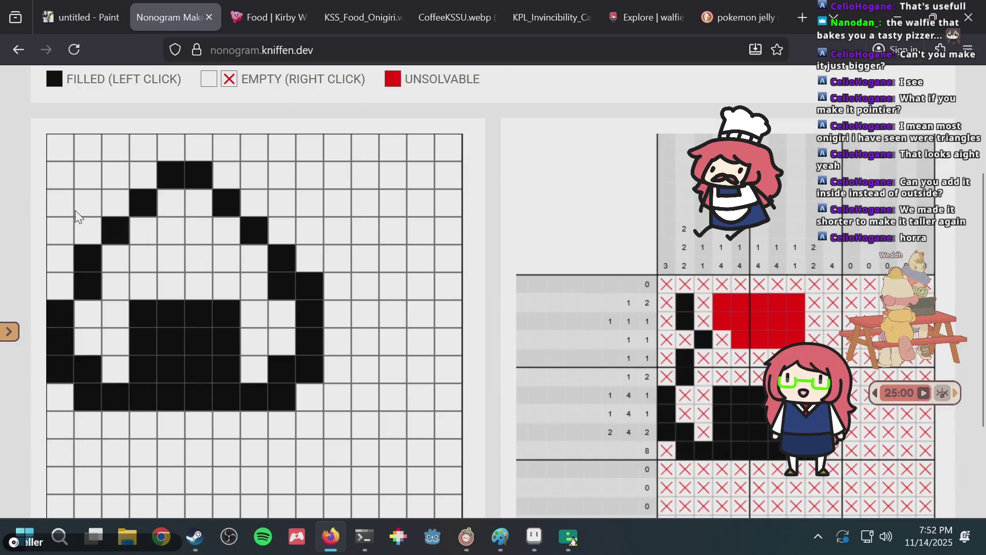
Thicken the left slope with four cells and the right slope with one, leaving no red cells
{"action": "left_click", "coordinate": [57, 286]}
{"action": "left_click", "coordinate": [86, 234]}
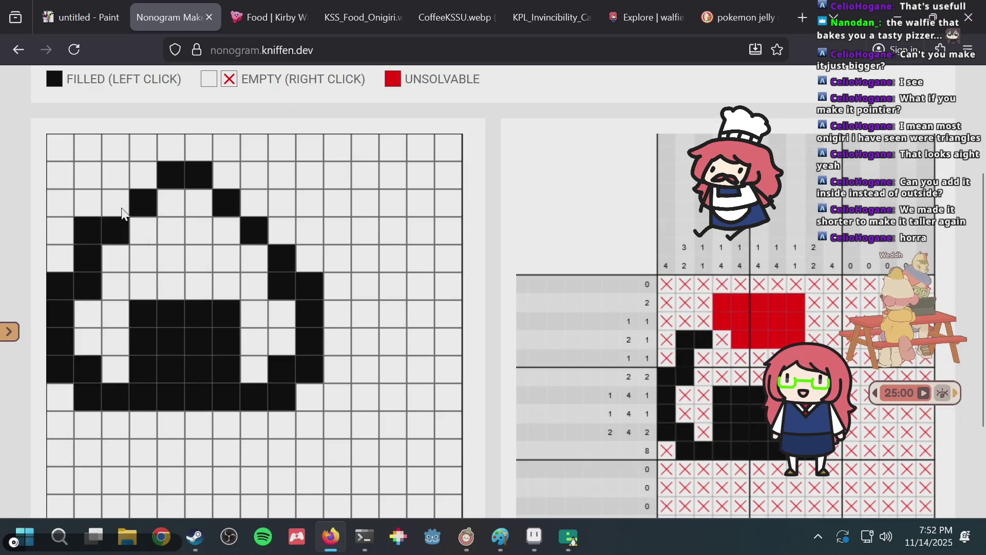
{"action": "left_click", "coordinate": [119, 205]}
{"action": "left_click", "coordinate": [143, 177]}
{"action": "left_click", "coordinate": [252, 201]}
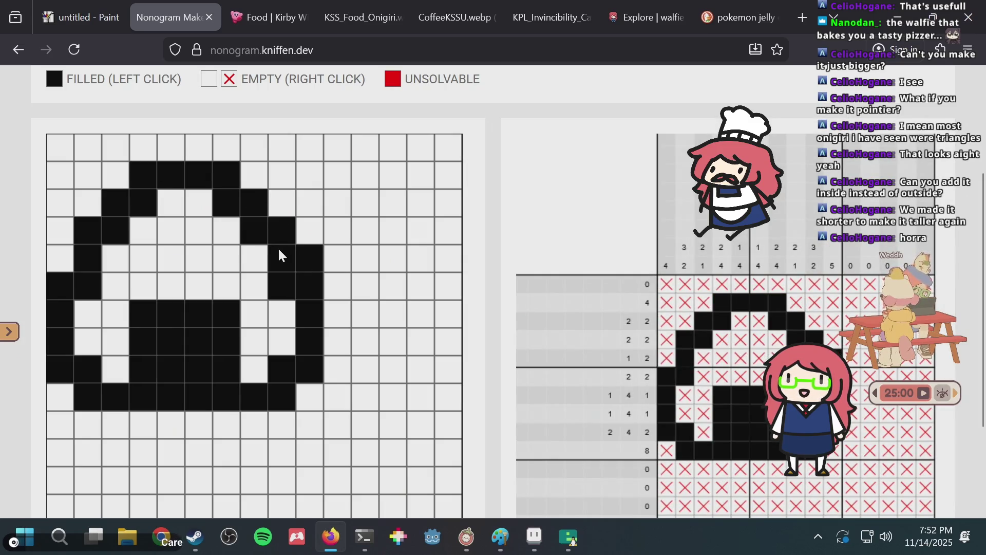
{"action": "scroll", "coordinate": [861, 174], "scroll_direction": "down", "scroll_amount": 2}
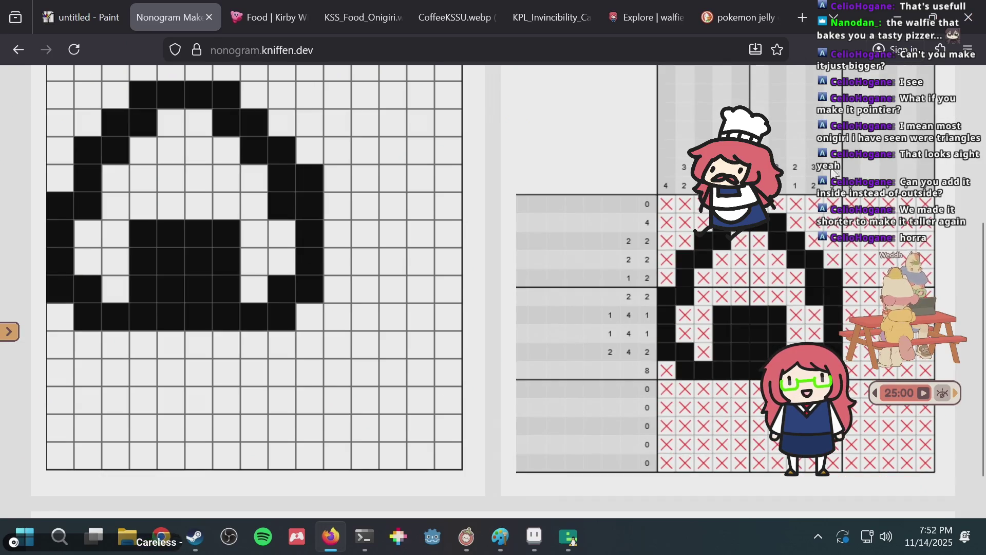
{"action": "key", "text": "alt+Tab"}
{"action": "left_click", "coordinate": [340, 223], "text": "alt"}
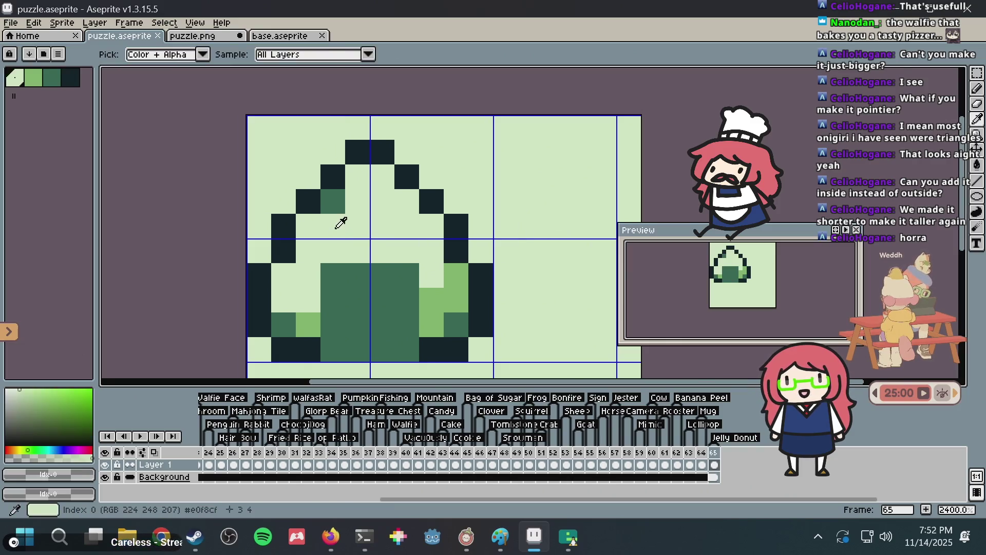
Cover the stray shade pixel, straighten the upper-left diagonal, and raise the top into a two-pixel peak
{"action": "left_click", "coordinate": [331, 202]}
{"action": "left_click", "coordinate": [310, 200], "text": "alt"}
{"action": "key", "text": "alt+Tab"}
{"action": "key", "text": "alt+Tab"}
{"action": "mouse_move", "coordinate": [257, 239]}
{"action": "left_mouse_down"}
{"action": "mouse_move", "coordinate": [353, 147]}
{"action": "mouse_move", "coordinate": [398, 154]}
{"action": "mouse_move", "coordinate": [436, 176]}
{"action": "mouse_move", "coordinate": [475, 220]}
{"action": "mouse_move", "coordinate": [477, 250]}
{"action": "left_mouse_up"}
{"action": "left_click_drag", "start_coordinate": [359, 135], "coordinate": [380, 127]}
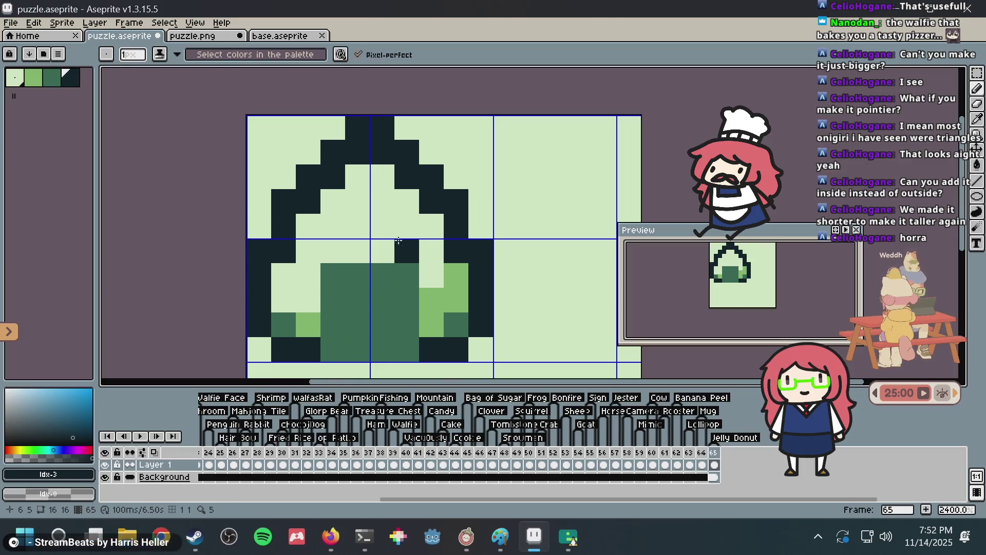
Pick dark green (Idx-2) and place shade pixels along the outline, undoing misplaced ones
{"action": "key", "text": "i"}
{"action": "left_click", "coordinate": [470, 322]}
{"action": "key", "text": "b"}
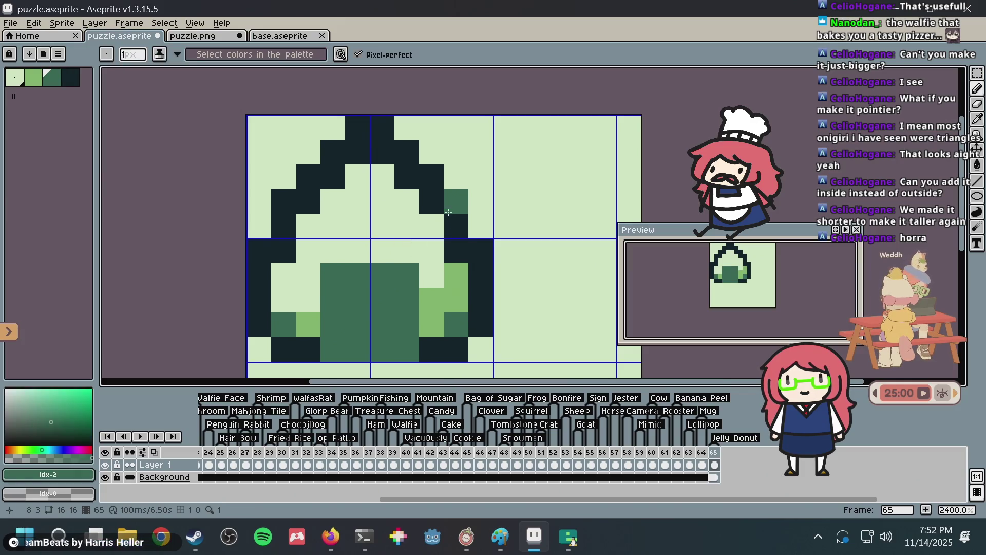
{"action": "left_click", "coordinate": [432, 202]}
{"action": "key", "text": "ctrl+z"}
{"action": "left_click", "coordinate": [457, 251]}
{"action": "left_click", "coordinate": [407, 202]}
{"action": "key", "text": "ctrl+z"}
{"action": "left_click", "coordinate": [407, 177]}
{"action": "left_click", "coordinate": [383, 153]}
{"action": "key", "text": "ctrl+z"}
Recolour slope and left outline pixels dark green, then undo those recolourings
{"action": "left_click", "coordinate": [368, 155]}
{"action": "left_click", "coordinate": [381, 153]}
{"action": "left_click", "coordinate": [342, 170]}
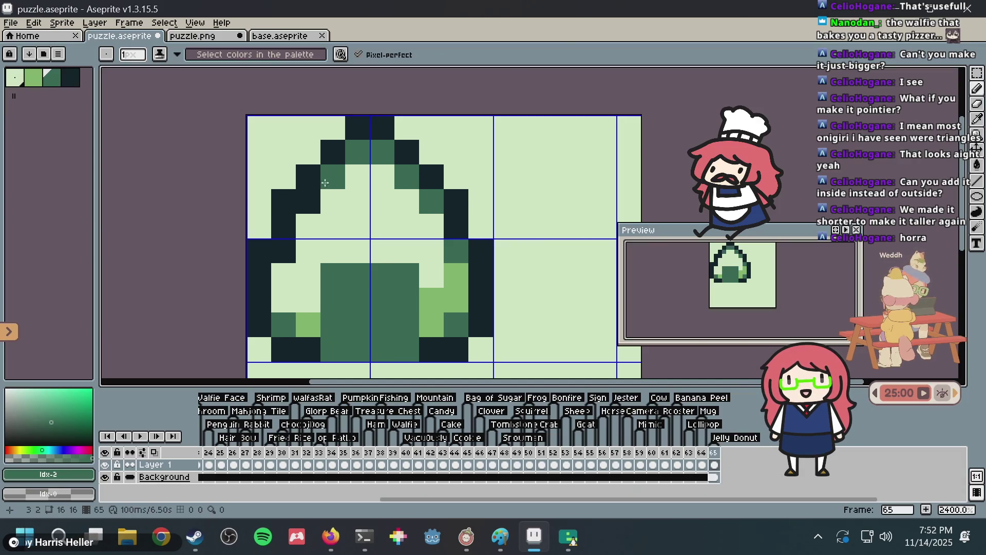
{"action": "left_click", "coordinate": [312, 198]}
{"action": "left_click", "coordinate": [288, 244]}
{"action": "left_click", "coordinate": [333, 202]}
{"action": "key", "text": "ctrl+z"}
{"action": "scroll", "coordinate": [396, 171], "scroll_direction": "down", "scroll_amount": 3}
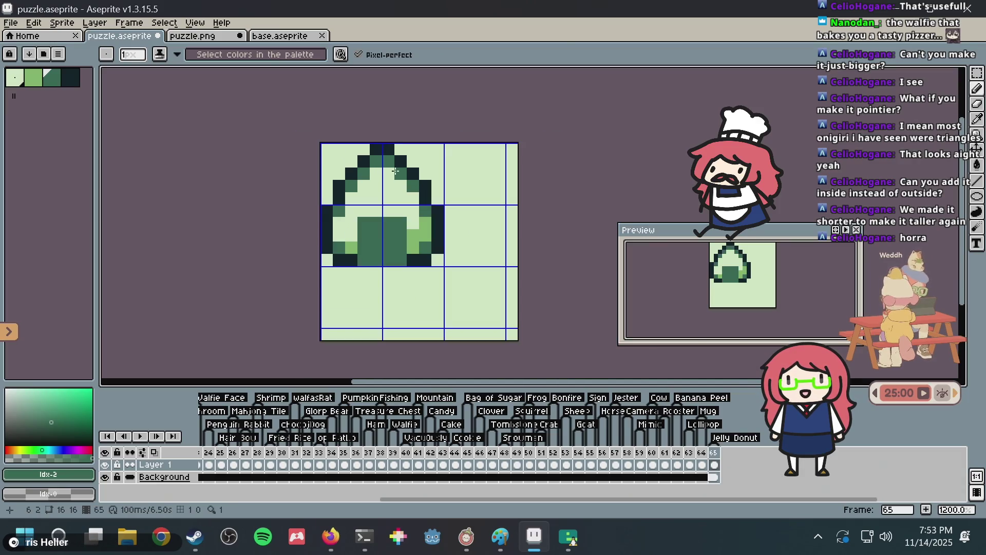
{"action": "scroll", "coordinate": [395, 171], "scroll_direction": "up", "scroll_amount": 2}
{"action": "key", "text": "ctrl+z"}
{"action": "key", "text": "ctrl+z"}
{"action": "key", "text": "ctrl+z"}
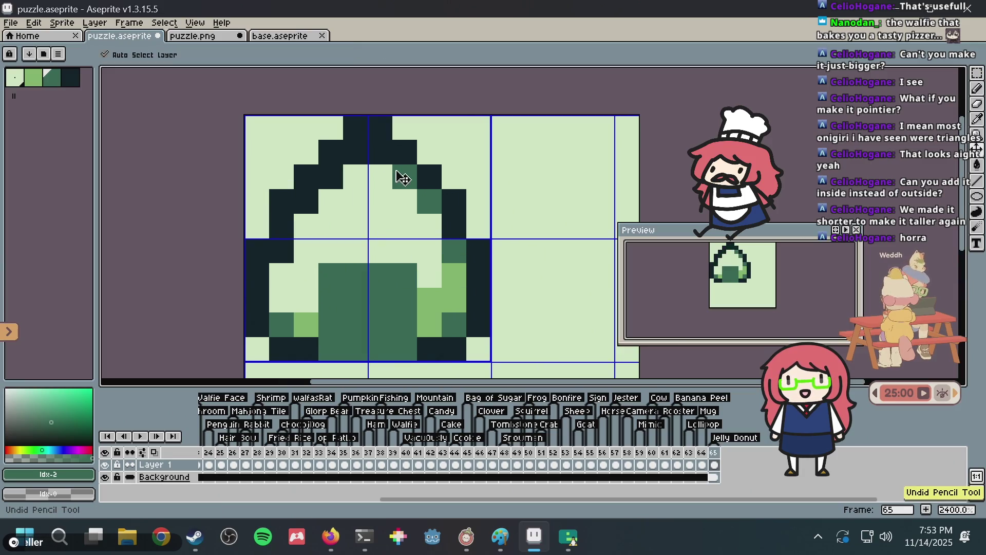
{"action": "key", "text": "ctrl+z"}
Add dark-green edge pixels up both slopes, at both sides, and on the two peak pixels
{"action": "left_click", "coordinate": [454, 201]}
{"action": "left_click", "coordinate": [430, 177]}
{"action": "left_click", "coordinate": [406, 152]}
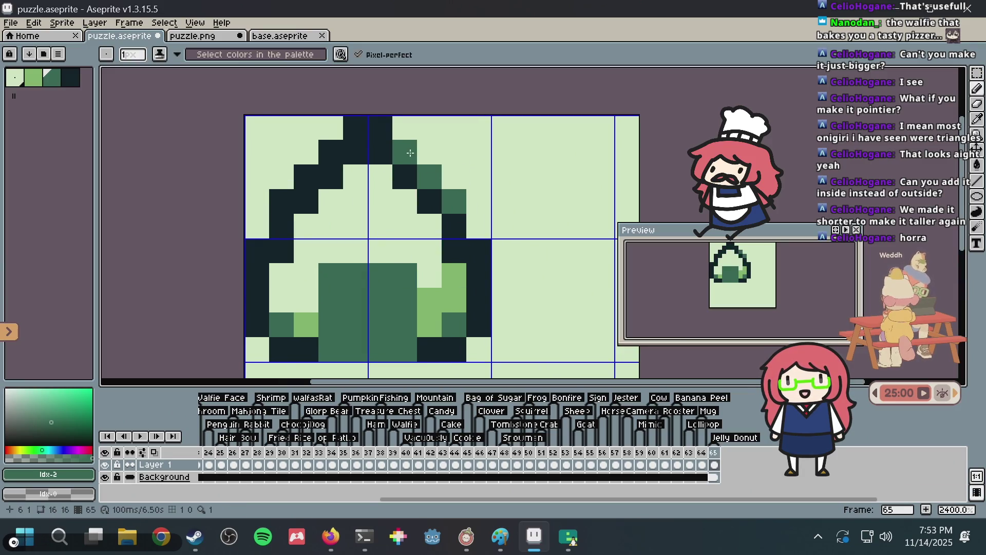
{"action": "left_click", "coordinate": [331, 152]}
{"action": "left_click", "coordinate": [306, 177]}
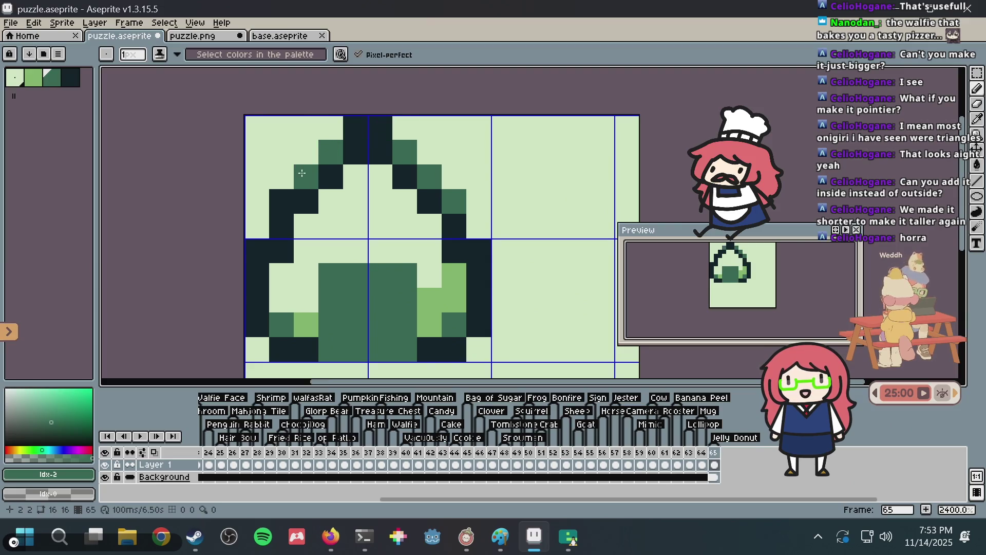
{"action": "left_click", "coordinate": [283, 198]}
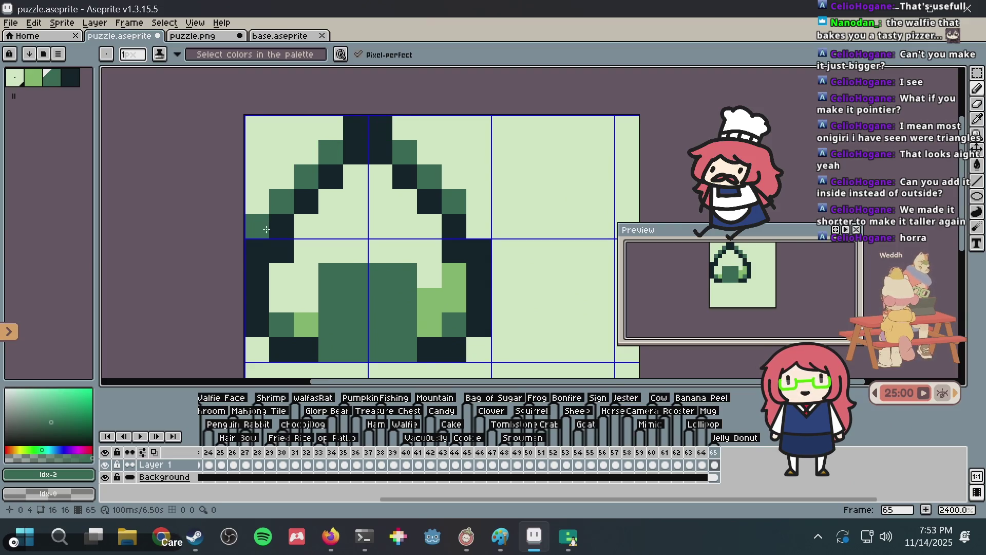
{"action": "left_click", "coordinate": [257, 247]}
{"action": "left_click", "coordinate": [482, 242]}
{"action": "left_click", "coordinate": [380, 128]}
{"action": "left_click", "coordinate": [355, 128]}
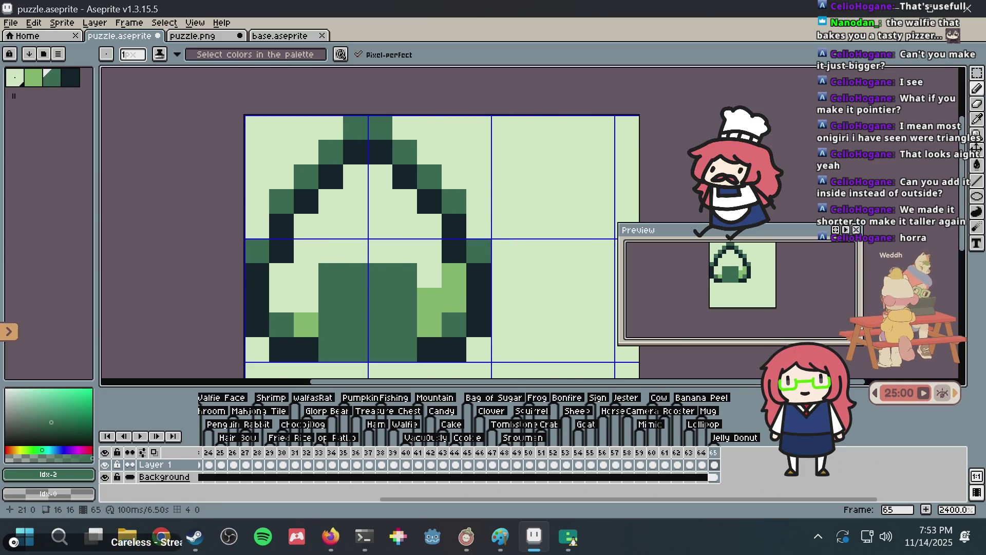
Try a light-green outline pixel and a dark-green row above the filling, undoing both, then check Canvas Size (16×16)
{"action": "left_click", "coordinate": [436, 302], "text": "alt"}
{"action": "left_click", "coordinate": [448, 239]}
{"action": "scroll", "coordinate": [448, 239], "scroll_direction": "down", "scroll_amount": 3}
{"action": "scroll", "coordinate": [447, 241], "scroll_direction": "up", "scroll_amount": 3}
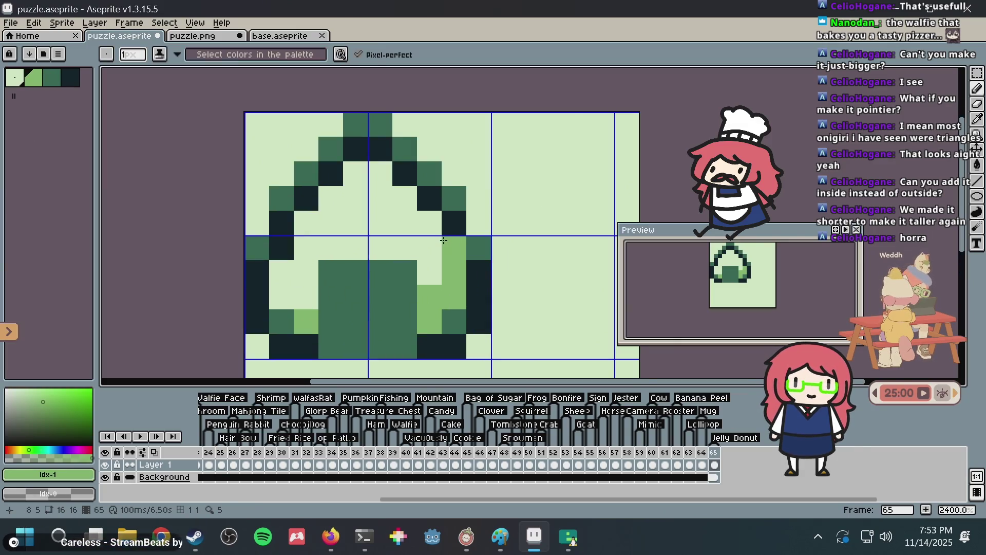
{"action": "key", "text": "ctrl+z"}
{"action": "left_click", "coordinate": [314, 280], "text": "alt"}
{"action": "left_click", "coordinate": [329, 273], "text": "alt"}
{"action": "left_click_drag", "start_coordinate": [330, 248], "coordinate": [411, 248]}
{"action": "left_click", "coordinate": [458, 239]}
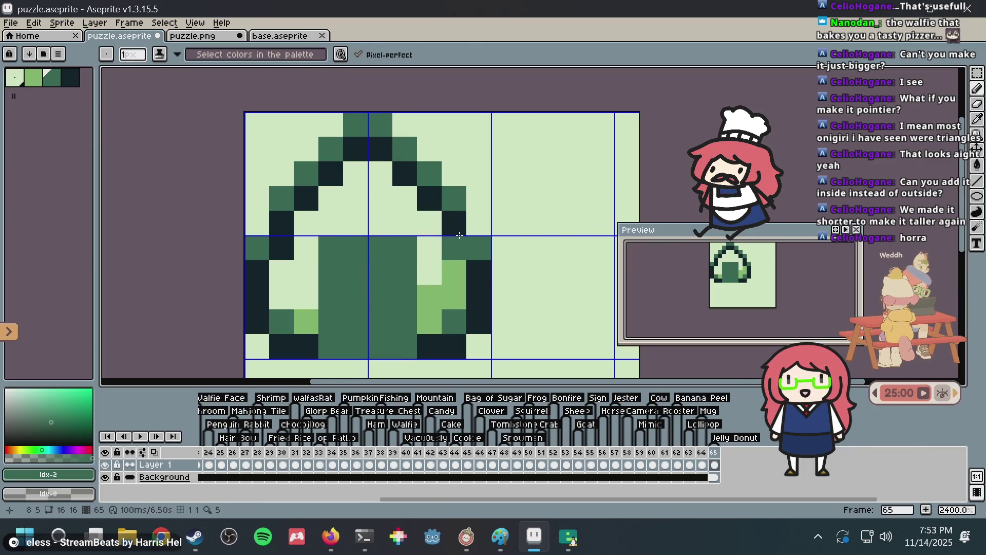
{"action": "key", "text": "ctrl+z"}
{"action": "key", "text": "ctrl+z"}
{"action": "key", "text": "ctrl+alt+c"}
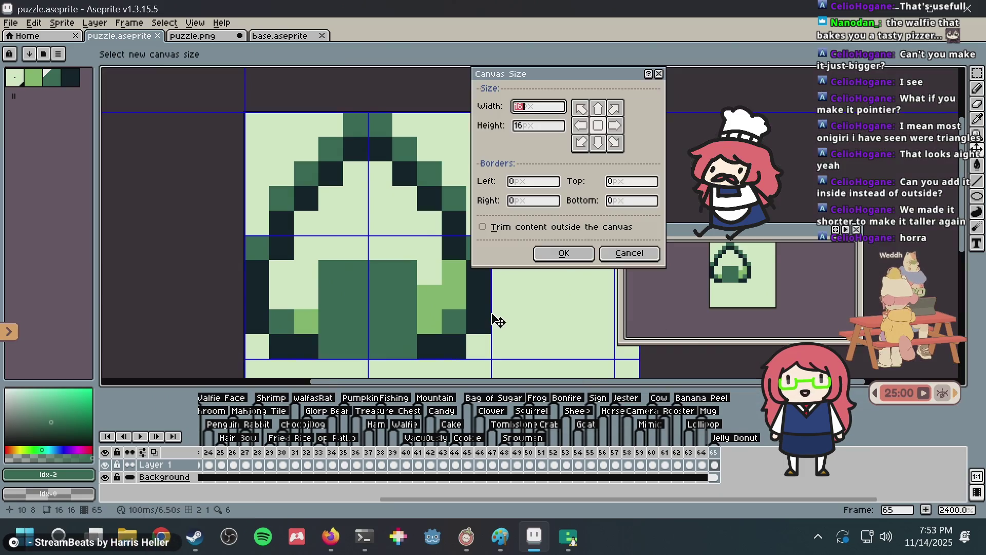
Paste the new onigiri sprite into puzzle.png and save it as a flat PNG
{"action": "key", "text": "Escape"}
{"action": "scroll", "coordinate": [502, 198], "scroll_direction": "down", "scroll_amount": 5}
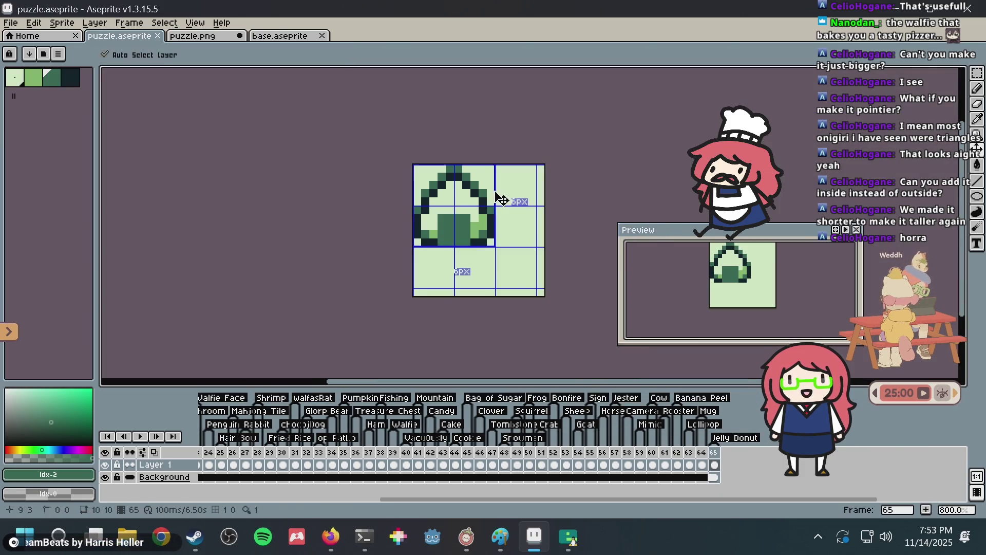
{"action": "left_click", "coordinate": [204, 37]}
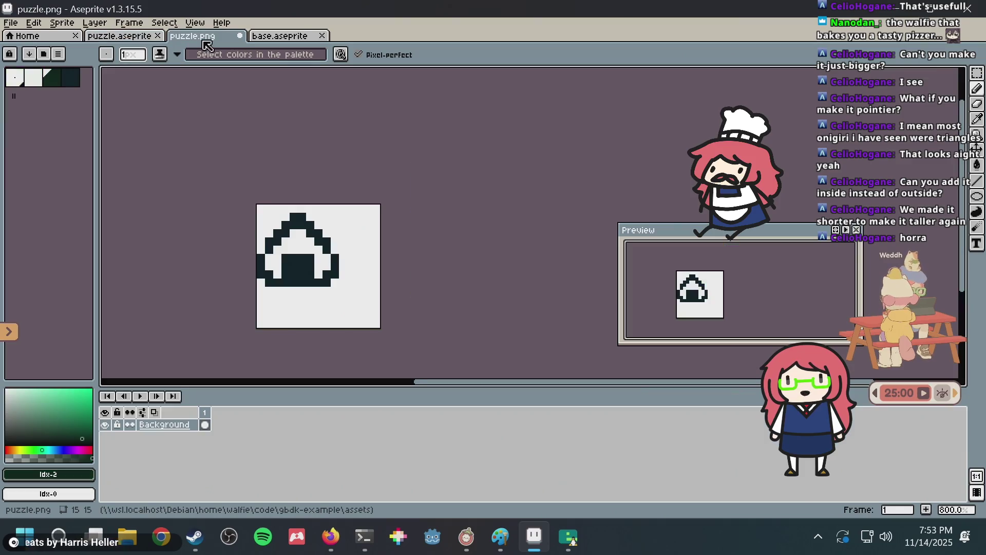
{"action": "key", "text": "ctrl+s"}
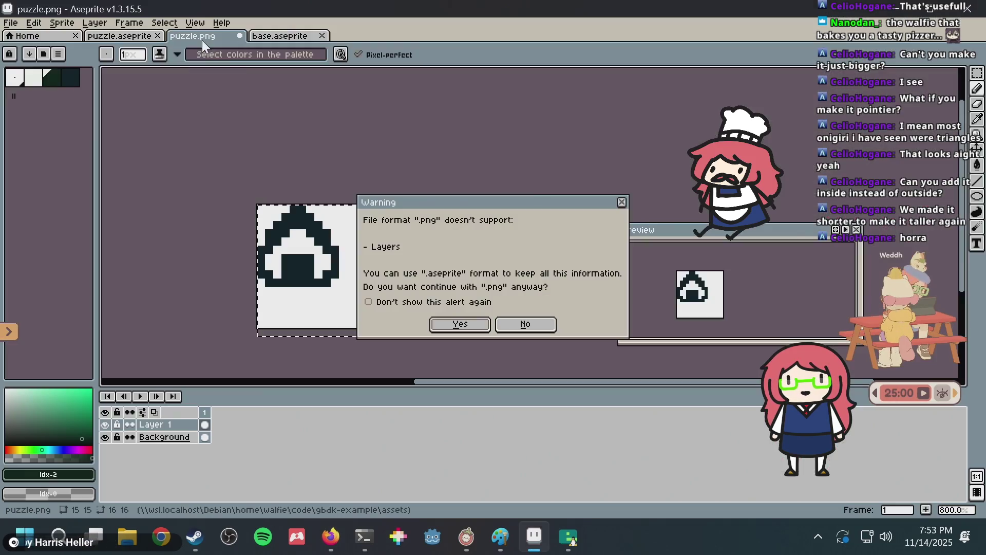
{"action": "left_click", "coordinate": [461, 325]}
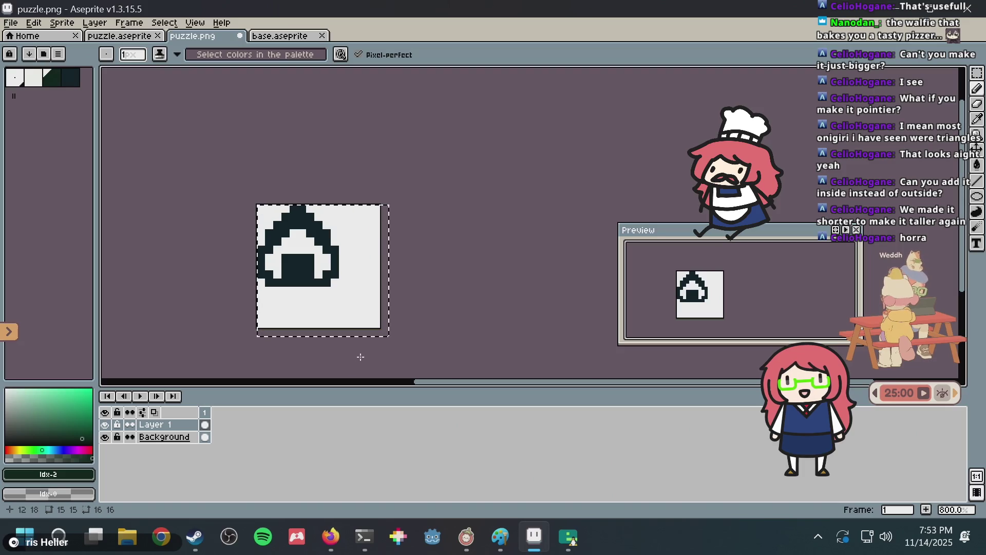
{"action": "key", "text": "ctrl+z"}
{"action": "key", "text": "ctrl+v"}
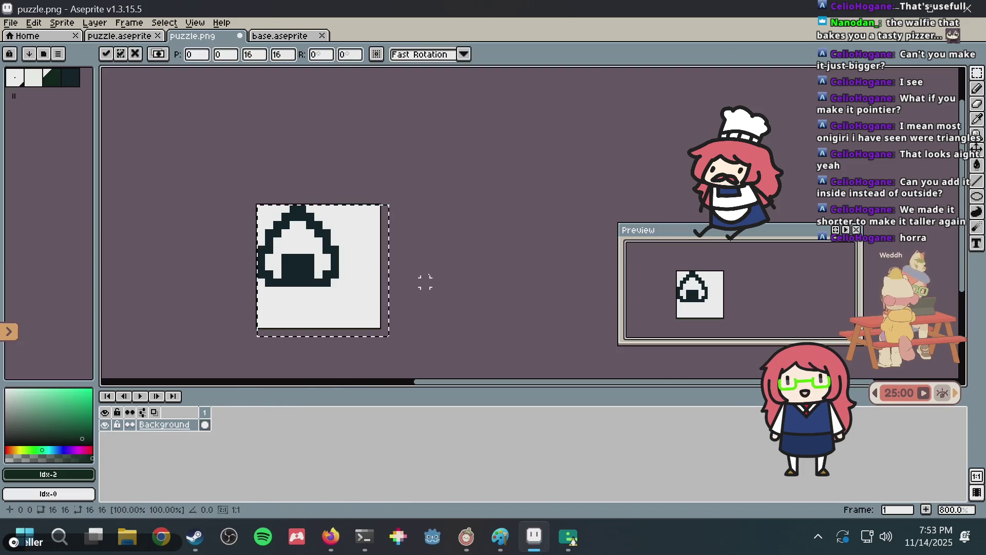
{"action": "scroll", "coordinate": [442, 260], "scroll_direction": "down", "scroll_amount": 3}
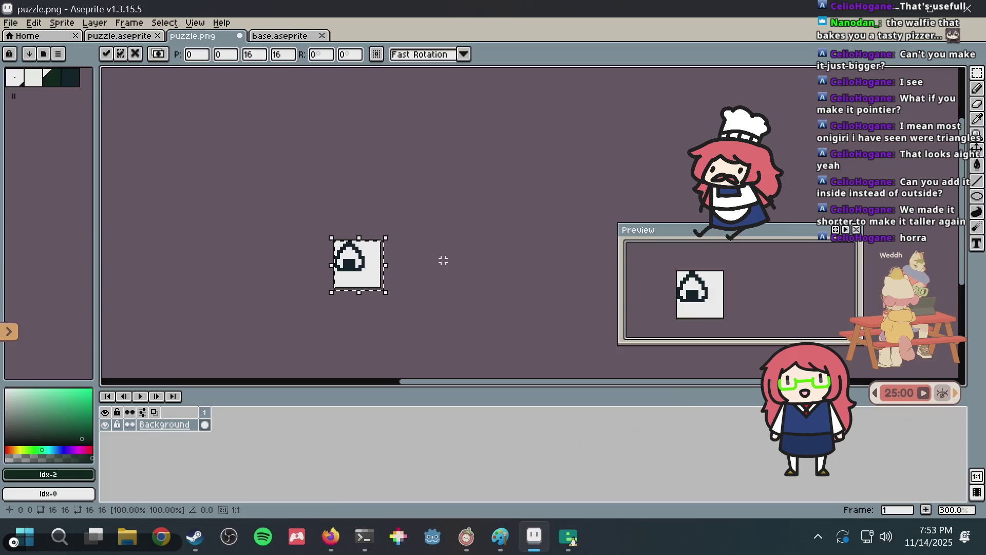
{"action": "left_click", "coordinate": [444, 261]}
{"action": "scroll", "coordinate": [444, 261], "scroll_direction": "up", "scroll_amount": 2}
Compare against the Nonogram Maker, save puzzle.aseprite, and widen the puzzle's peak with another top cell
{"action": "key", "text": "alt+Tab"}
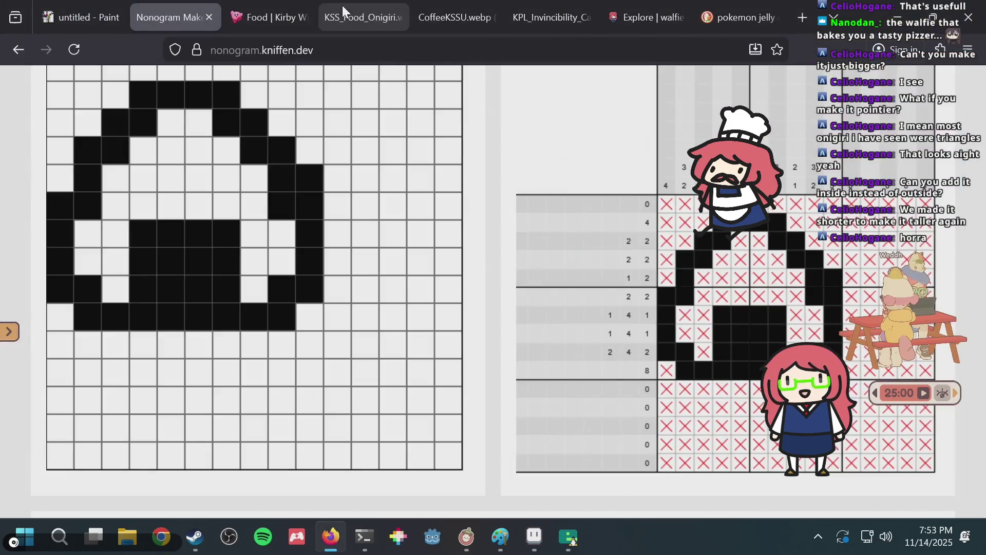
{"action": "left_click", "coordinate": [247, 17]}
{"action": "left_click", "coordinate": [199, 16]}
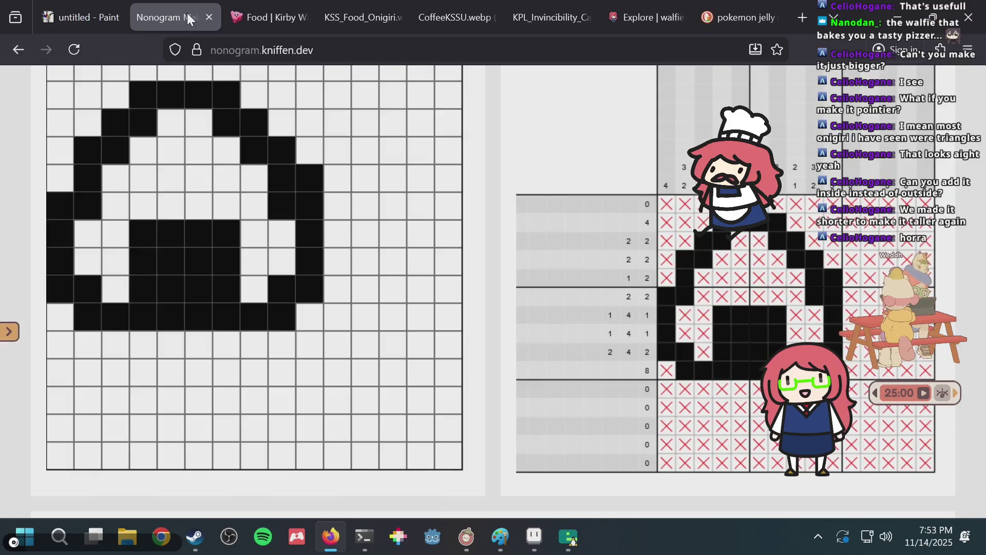
{"action": "key", "text": "alt+Tab"}
{"action": "scroll", "coordinate": [319, 229], "scroll_direction": "up", "scroll_amount": 1}
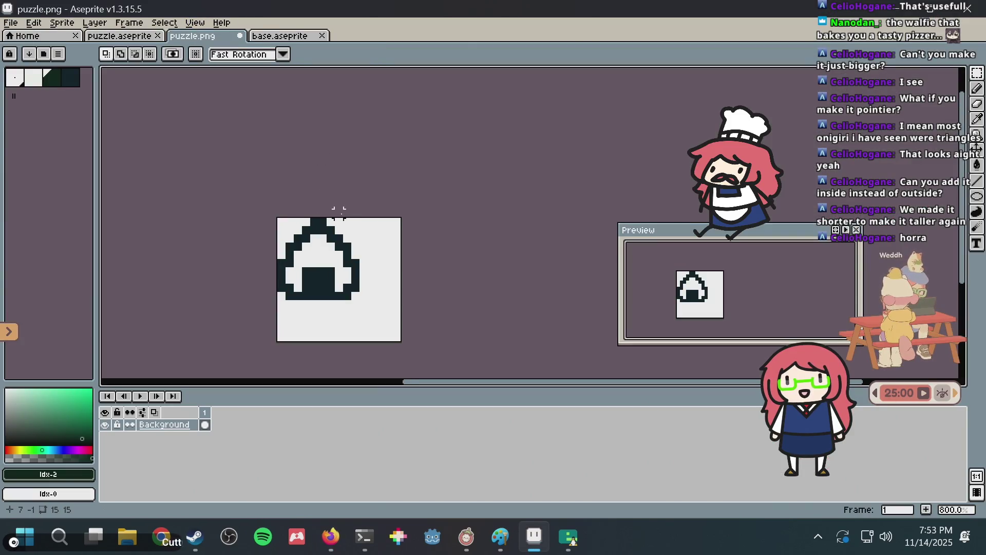
{"action": "key", "text": "alt+Tab"}
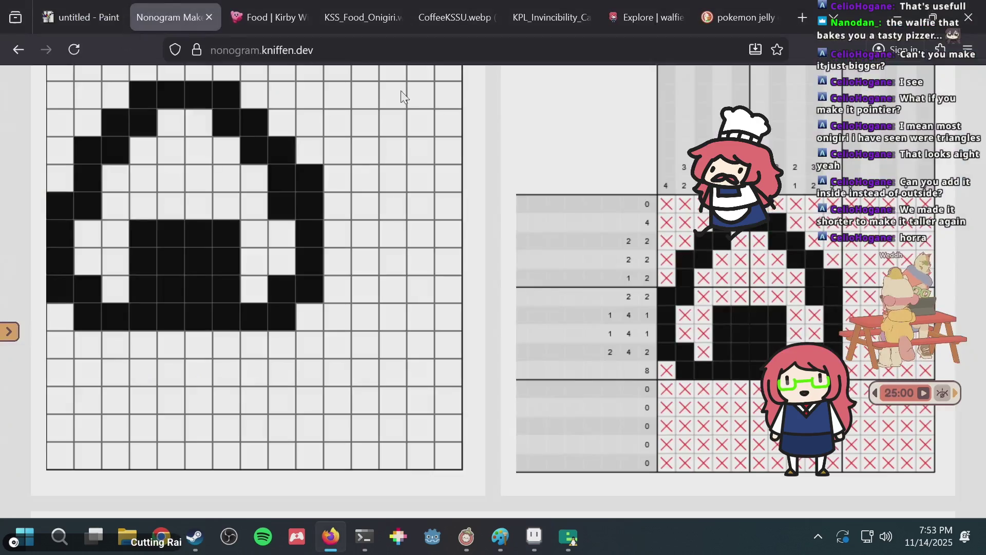
{"action": "key", "text": "alt+Tab"}
{"action": "left_click", "coordinate": [129, 36]}
{"action": "key", "text": "ctrl+s"}
{"action": "key", "text": "alt+Tab"}
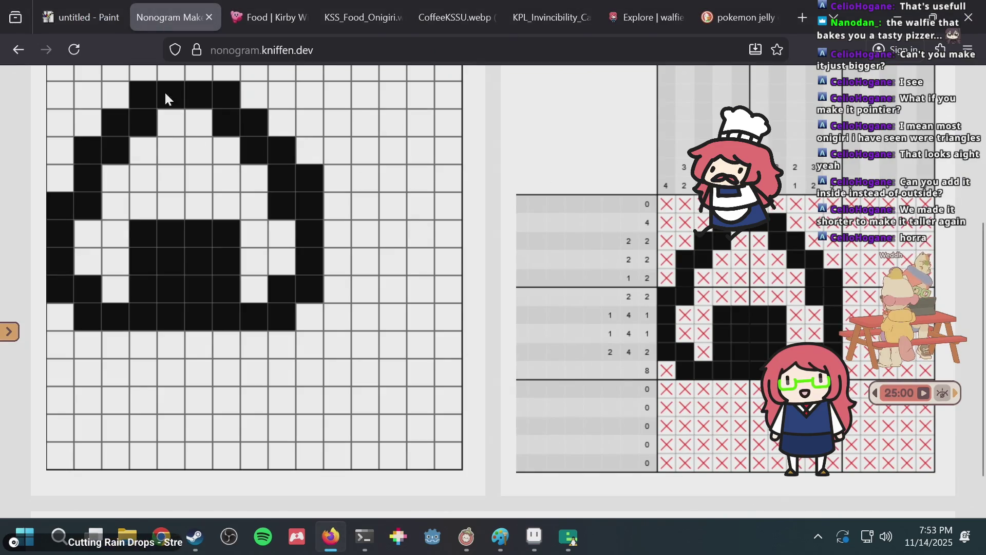
{"action": "scroll", "coordinate": [165, 93], "scroll_direction": "up", "scroll_amount": 2}
{"action": "left_click", "coordinate": [189, 149]}
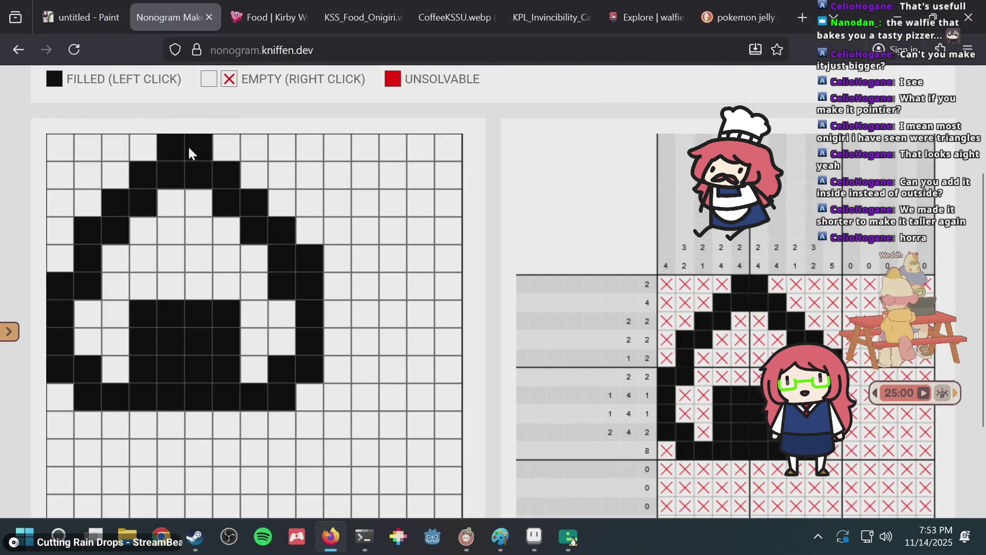
Clear the selection, select the whole sprite, and save the sprite file
{"action": "key", "text": "alt+Tab"}
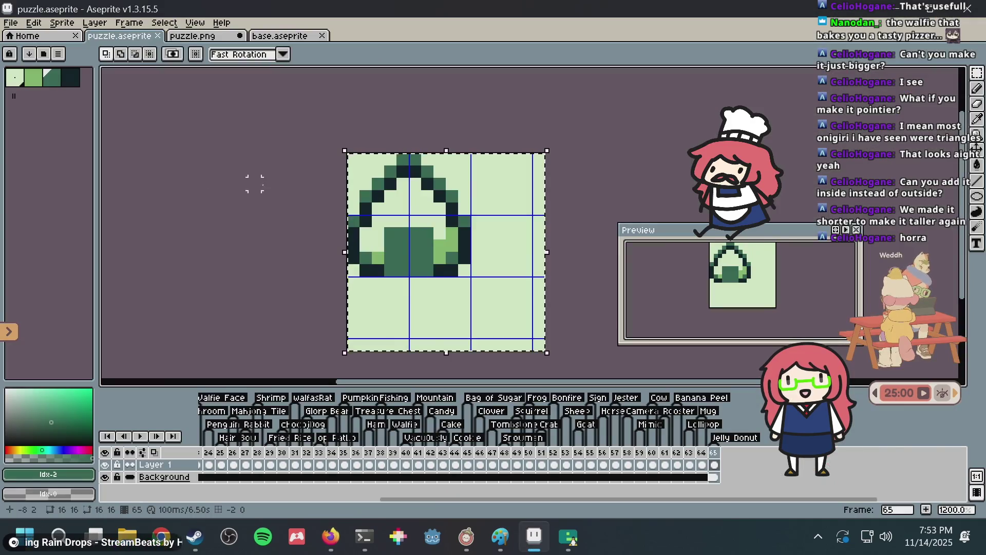
{"action": "key", "text": "ctrl+z"}
{"action": "key", "text": "ctrl+z"}
{"action": "key", "text": "ctrl+z"}
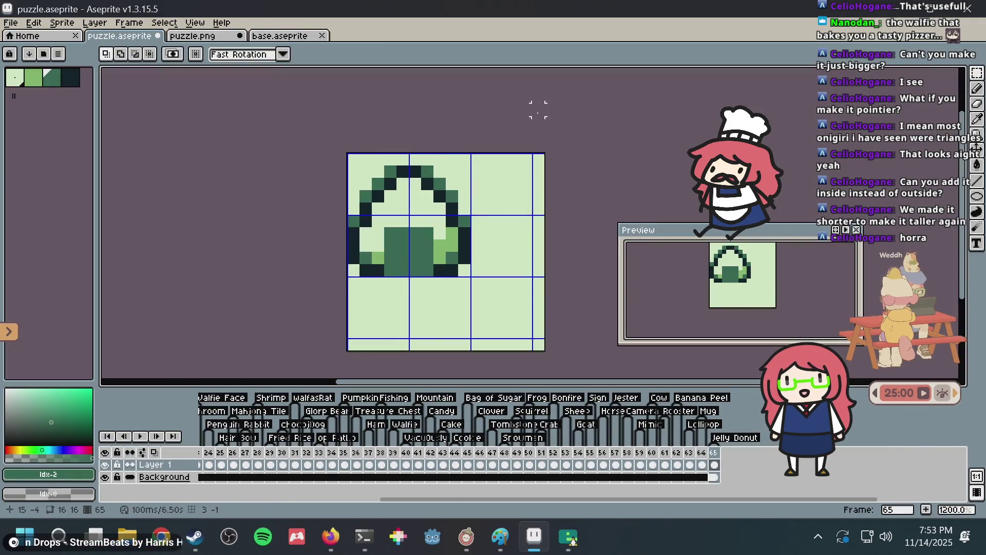
{"action": "key", "text": "ctrl+a"}
{"action": "key", "text": "ctrl+s"}
{"action": "key", "text": "ctrl+Tab"}
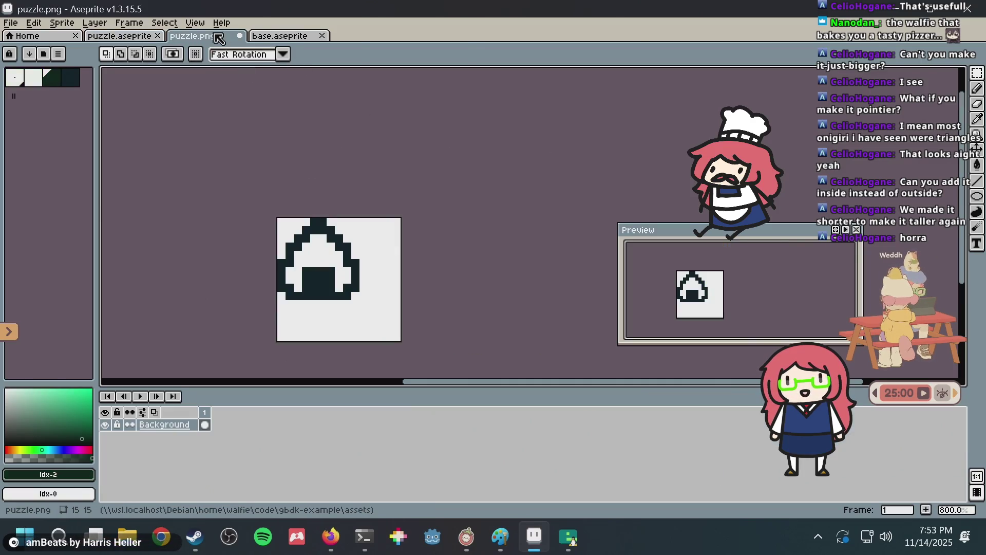
Upload puzzle.png into the Nonogram Maker to reload its clues
{"action": "key", "text": "alt+Tab"}
{"action": "scroll", "coordinate": [375, 147], "scroll_direction": "up", "scroll_amount": 2}
{"action": "left_click", "coordinate": [385, 98]}
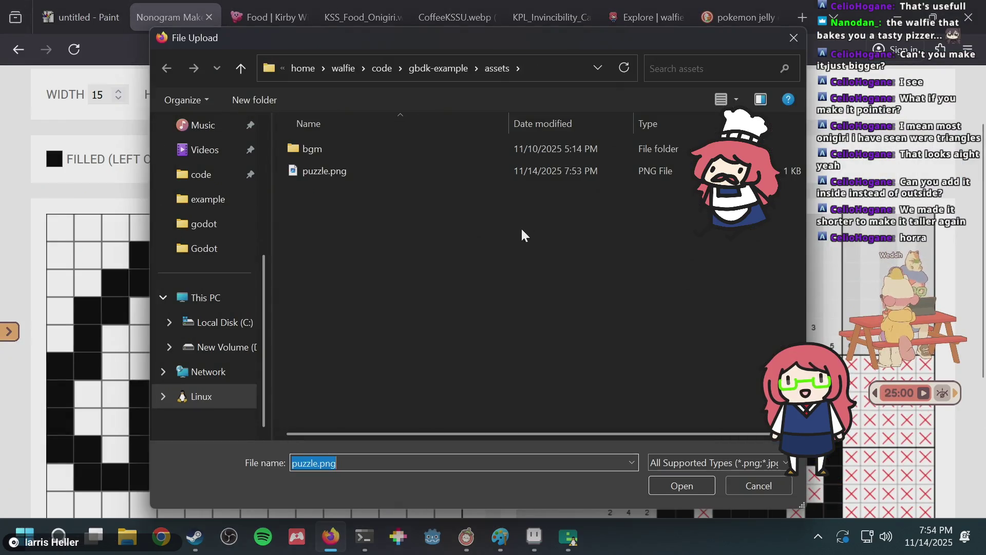
{"action": "double_click", "coordinate": [322, 167]}
{"action": "scroll", "coordinate": [615, 246], "scroll_direction": "down", "scroll_amount": 3}
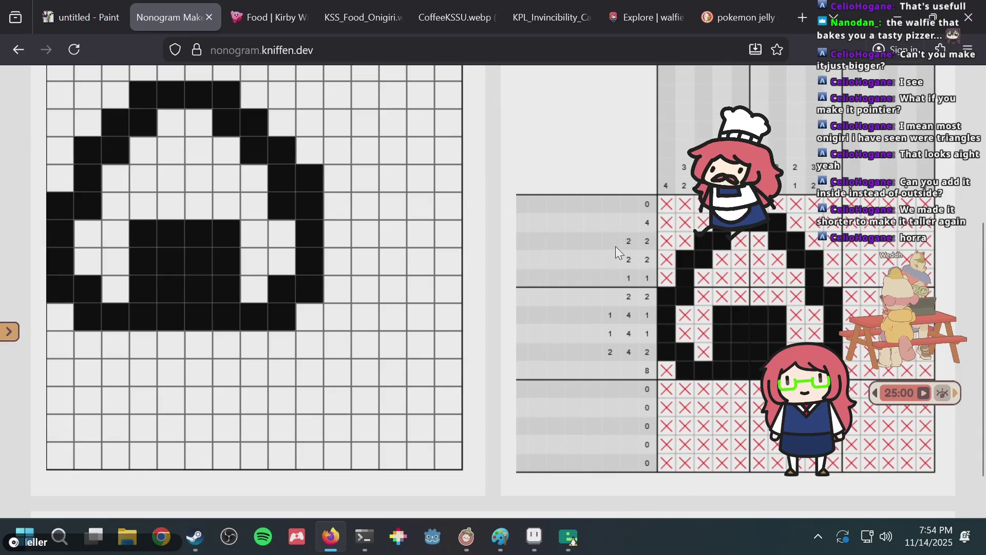
{"action": "key", "text": "alt+Tab"}
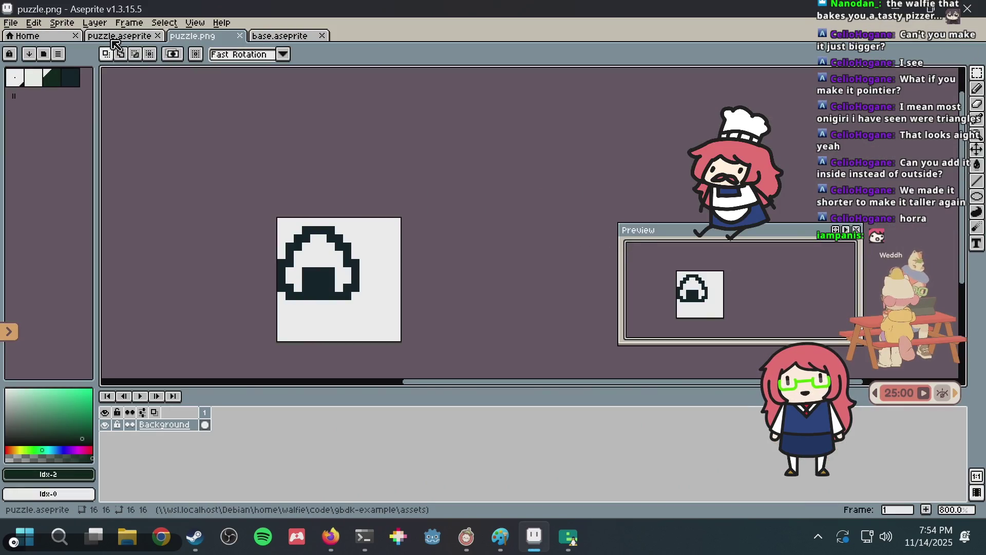
Save puzzle.aseprite and move the onigiri frame from 65 to position 28
{"action": "left_click", "coordinate": [116, 36]}
{"action": "key", "text": "ctrl+s"}
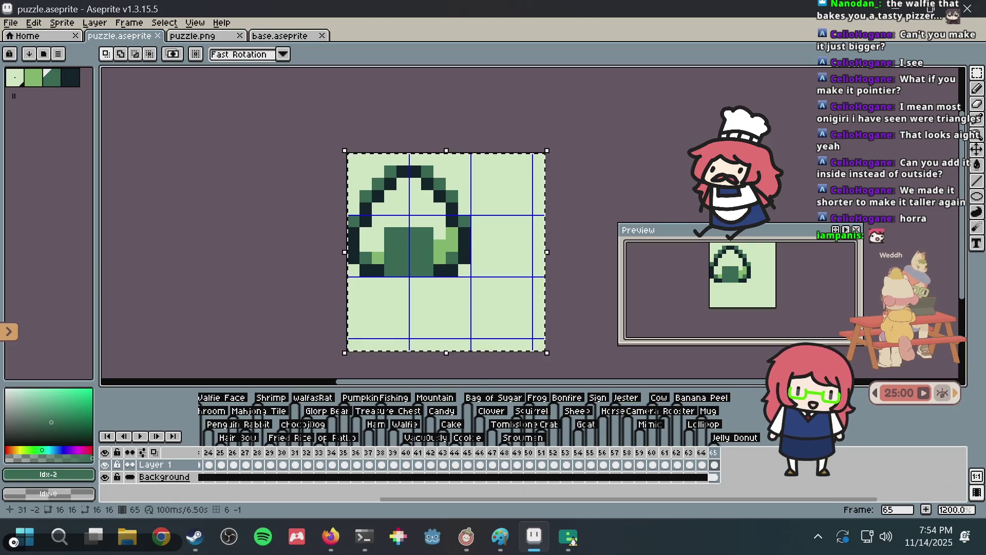
{"action": "key", "text": "ctrl+s"}
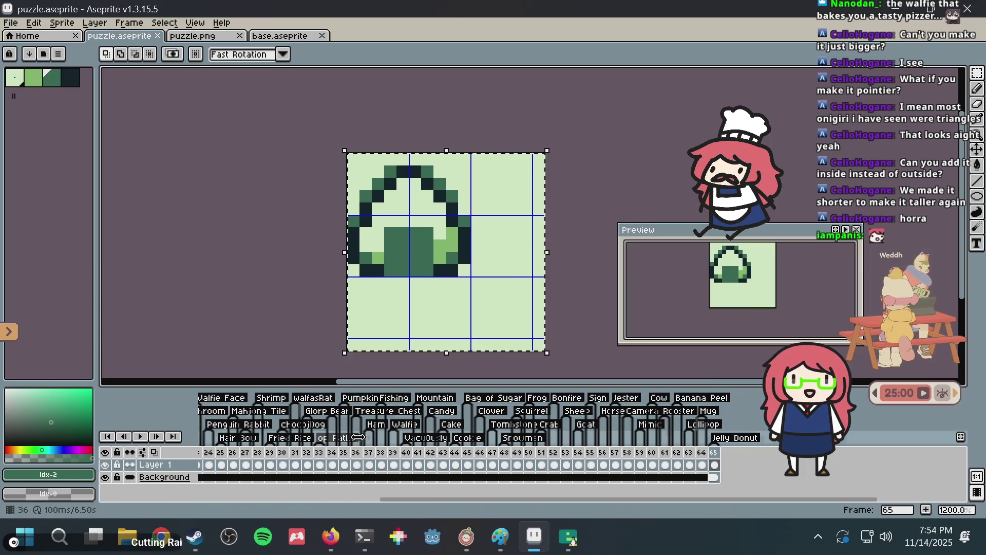
{"action": "scroll", "coordinate": [313, 456], "scroll_direction": "left", "scroll_amount": 2}
{"action": "left_click", "coordinate": [297, 457]}
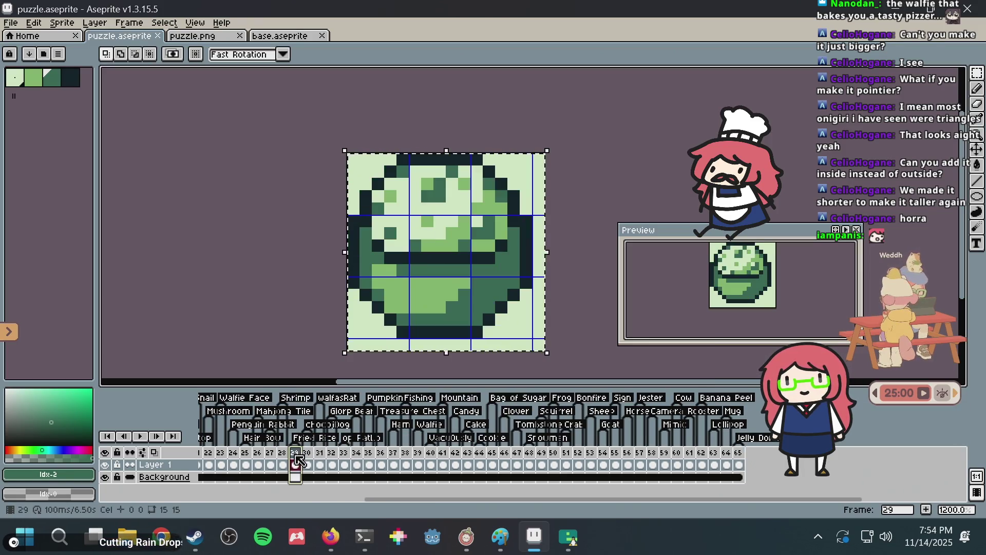
{"action": "left_click", "coordinate": [283, 463]}
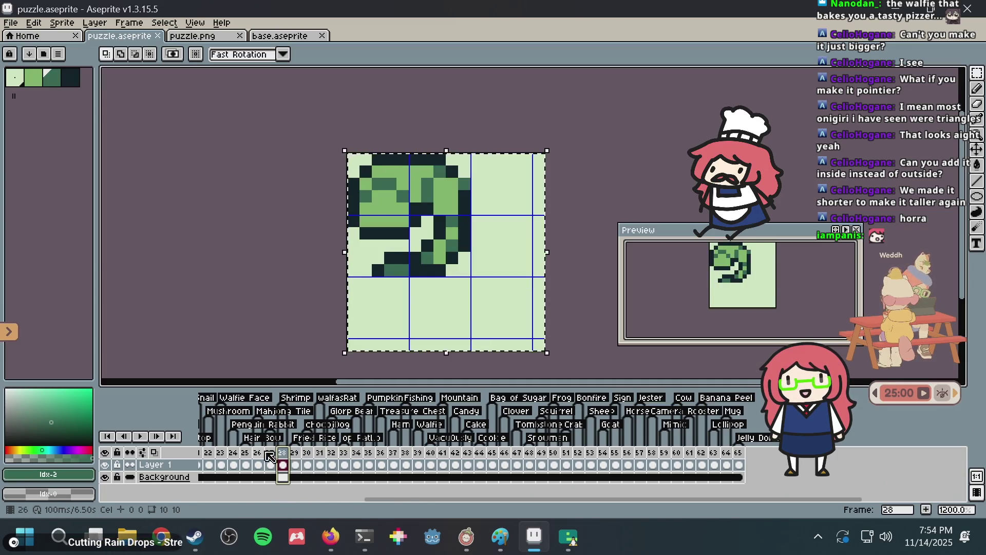
{"action": "left_click", "coordinate": [746, 453]}
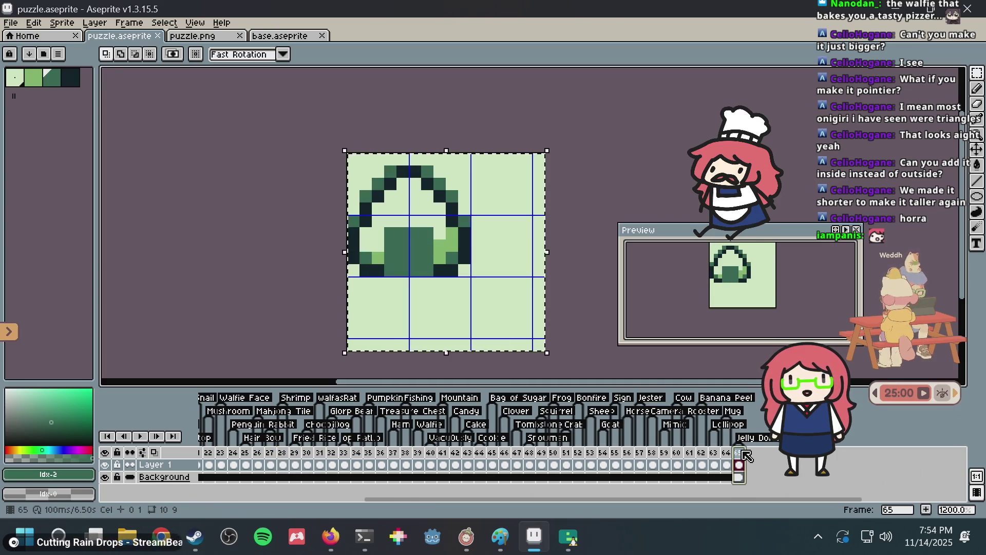
{"action": "left_click_drag", "start_coordinate": [746, 453], "coordinate": [282, 462]}
Add a 'Jelly Donut' tag on frame 28 and save puzzle.aseprite
{"action": "right_click", "coordinate": [283, 462]}
{"action": "left_click", "coordinate": [310, 467]}
{"action": "type", "text": "Jelly Donue"}
{"action": "key", "text": "BackSpace"}
{"action": "type", "text": "t"}
{"action": "key", "text": "Return"}
{"action": "key", "text": "ctrl+s"}
{"action": "key", "text": "alt+Tab"}
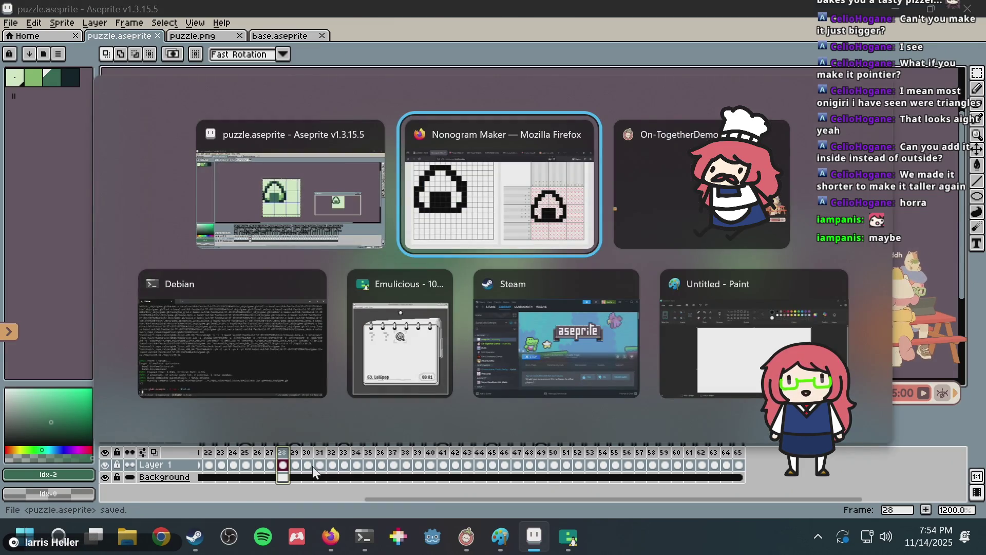
Rerun bazel run //:emulator in the terminal to rebuild and launch the game
{"action": "key", "text": "Tab"}
{"action": "key", "text": "Tab"}
{"action": "key", "text": "Up"}
{"action": "key", "text": "Return"}
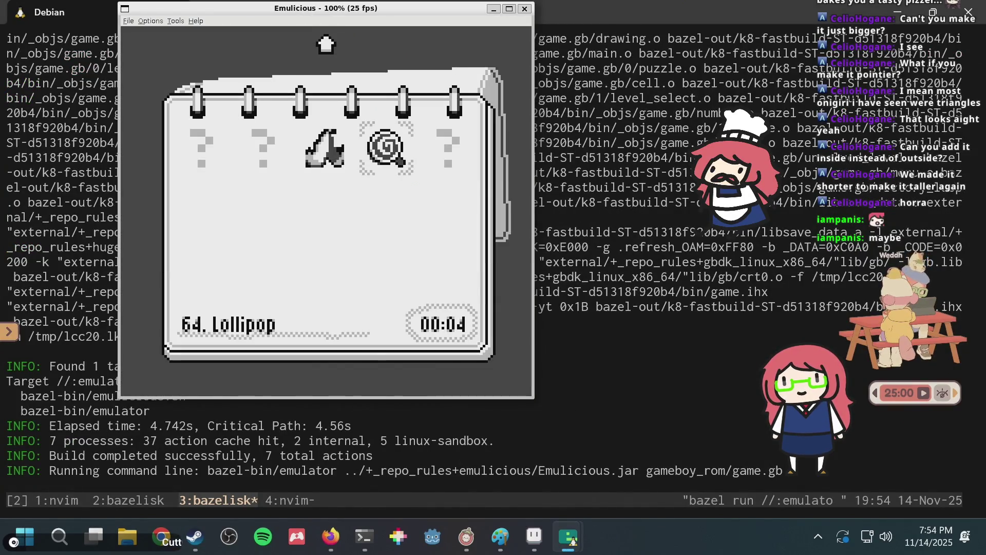
Navigate the level select to level 16 and start it
{"action": "key", "text": "Left"}
{"action": "key", "text": "Up"}
{"action": "key", "text": "Up"}
{"action": "key", "text": "Up"}
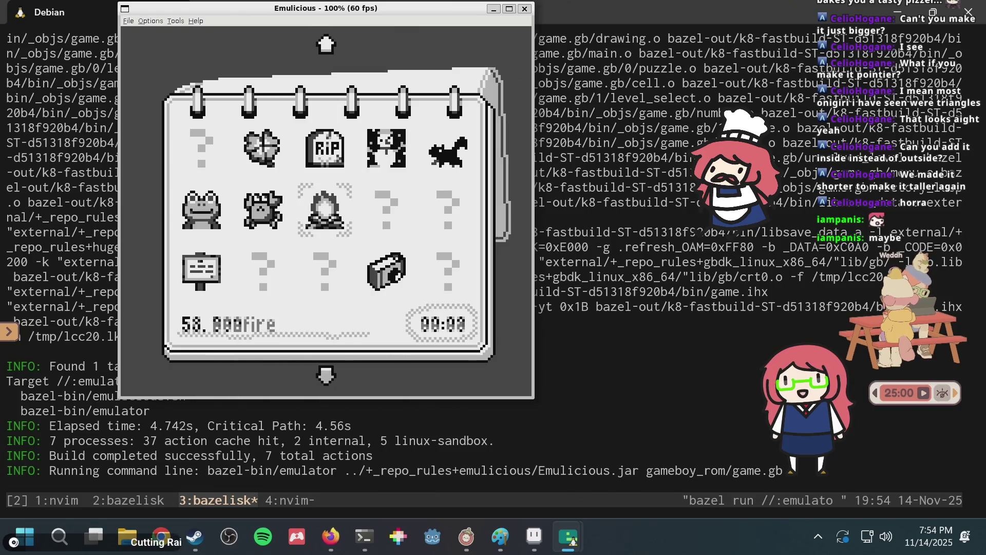
{"action": "key", "text": "Up"}
{"action": "key", "text": "Up"}
{"action": "key", "text": "Up"}
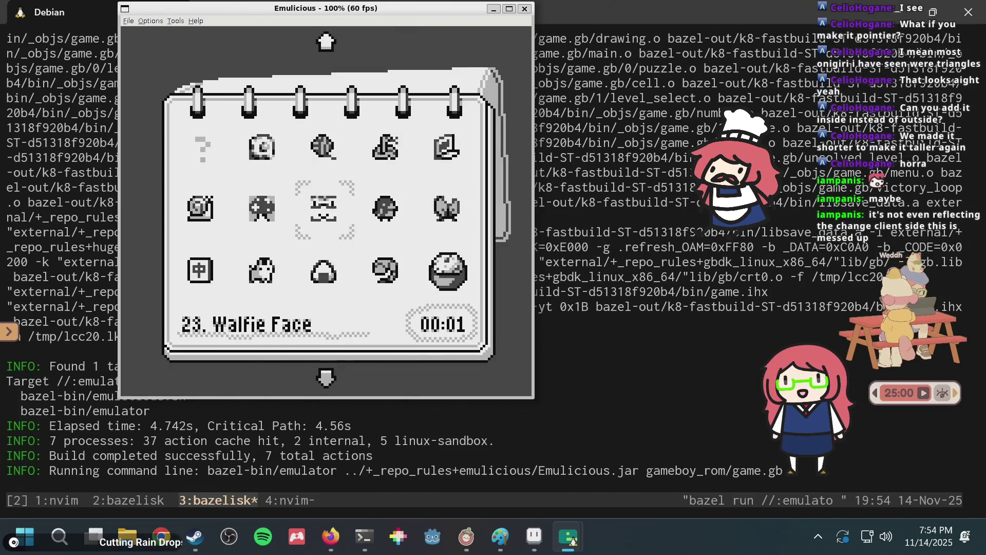
{"action": "key", "text": "Left"}
{"action": "key", "text": "Left"}
{"action": "key", "text": "Up"}
{"action": "key", "text": "Right"}
{"action": "key", "text": "Right"}
{"action": "key", "text": "Left"}
{"action": "key", "text": "Left"}
{"action": "key", "text": "Down"}
{"action": "key", "text": "Down"}
{"action": "key", "text": "Up"}
{"action": "key", "text": "x"}
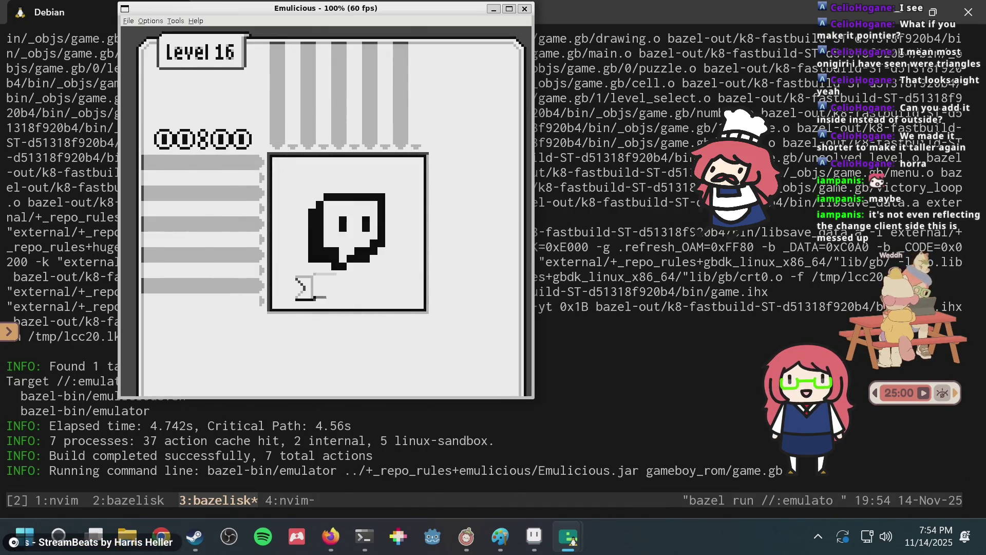
Start level 28 Jelly Donut and finish it to reveal the new onigiri picture
{"action": "key", "text": "Down"}
{"action": "key", "text": "Down"}
{"action": "key", "text": "Right"}
{"action": "key", "text": "Right"}
{"action": "key", "text": "x"}
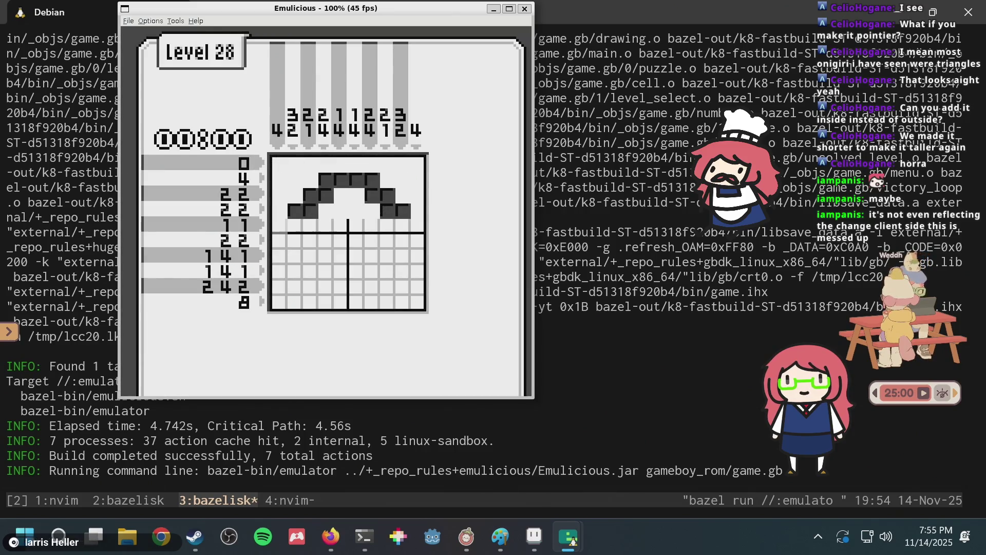
{"action": "key", "text": "x"}
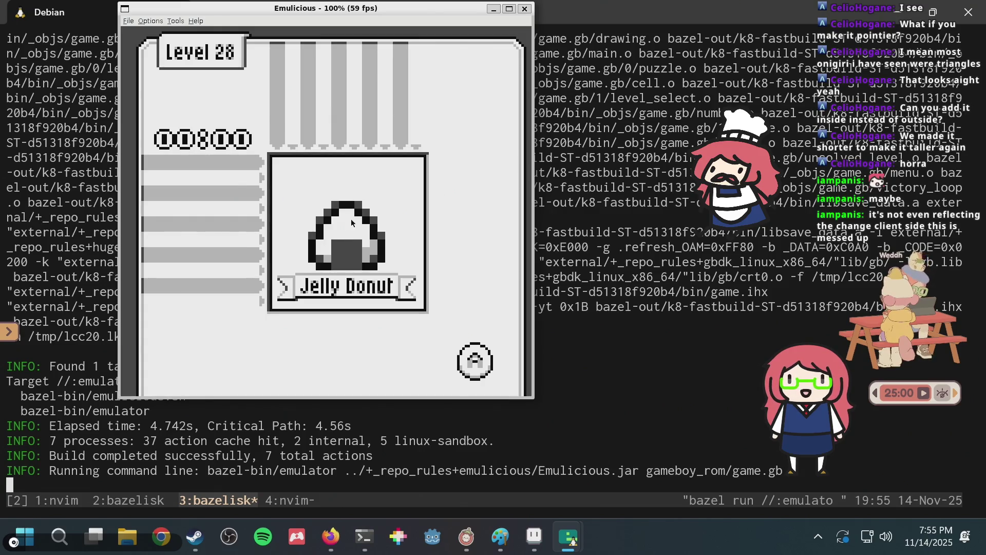
{"action": "left_click", "coordinate": [585, 161]}
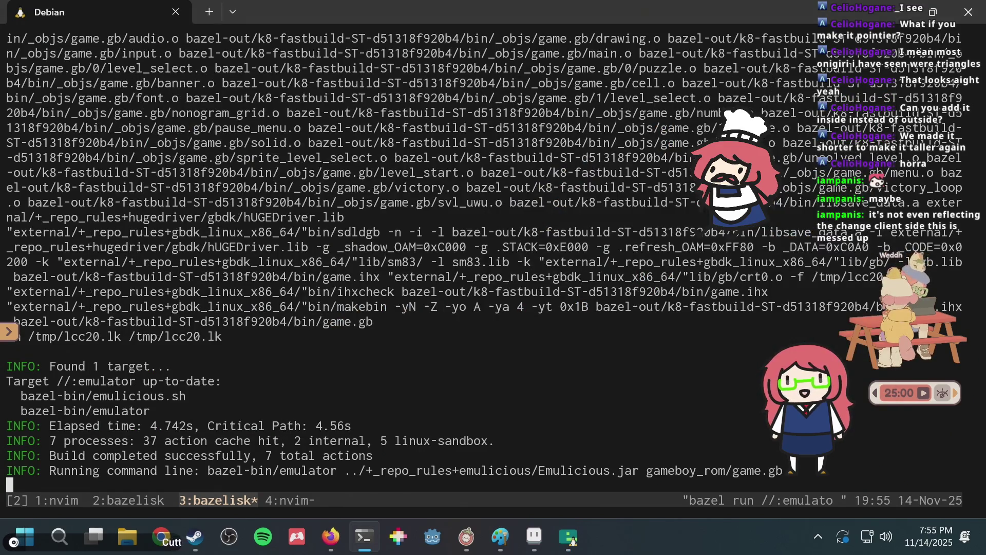
Switch tmux to window 4 and quit nvim to a shell prompt
{"action": "key", "text": "ctrl+b"}
{"action": "key", "text": "1"}
{"action": "key", "text": "ctrl+b"}
{"action": "type", "text": "4:qa"}
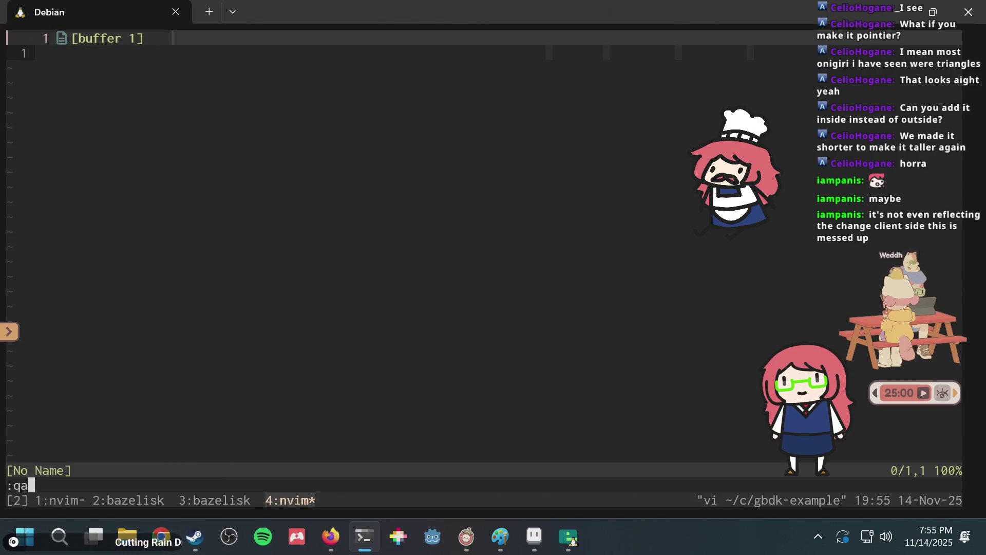
{"action": "key", "text": "Return"}
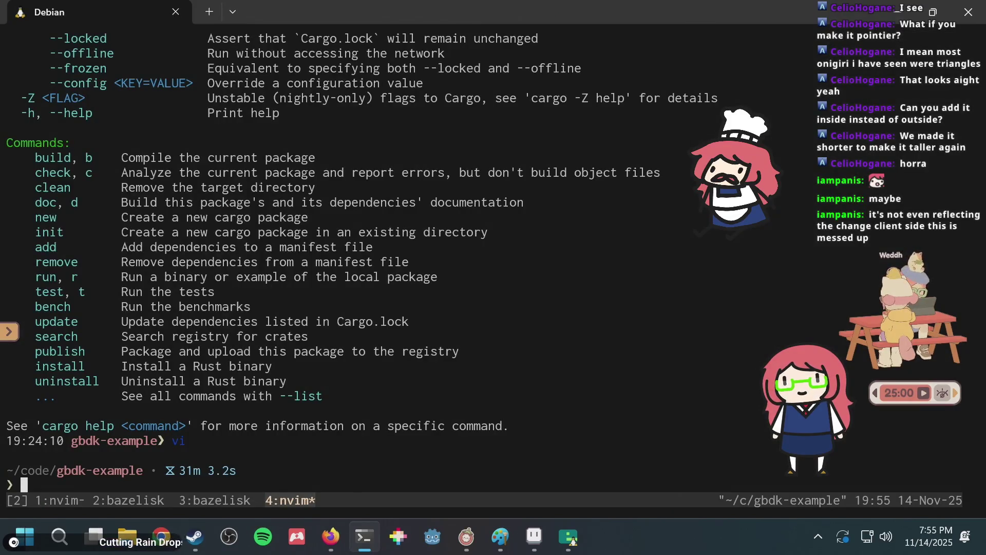
Bring Aseprite back to the front from the taskbar
{"action": "key", "text": "alt+Tab"}
{"action": "key", "text": "alt+Tab"}
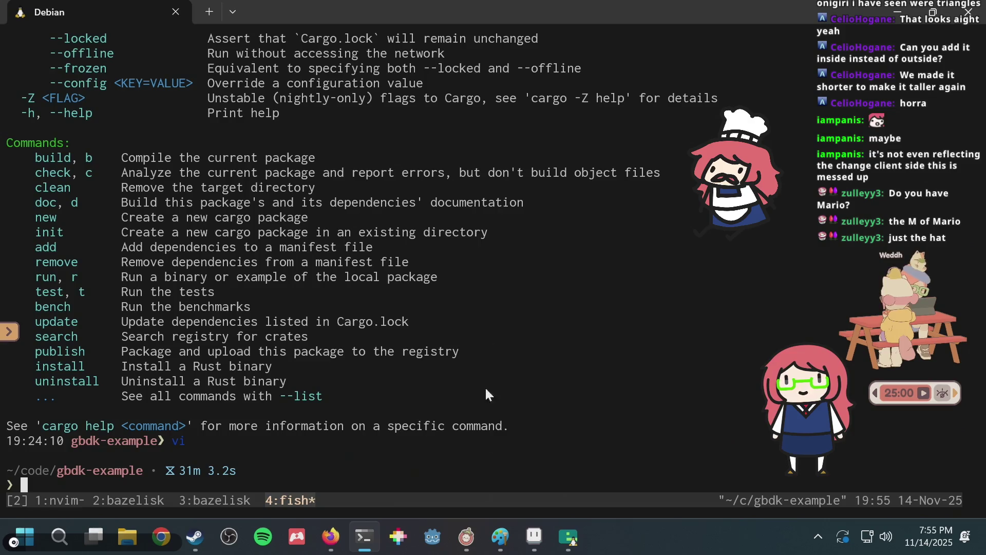
{"action": "mouse_move", "coordinate": [500, 537]}
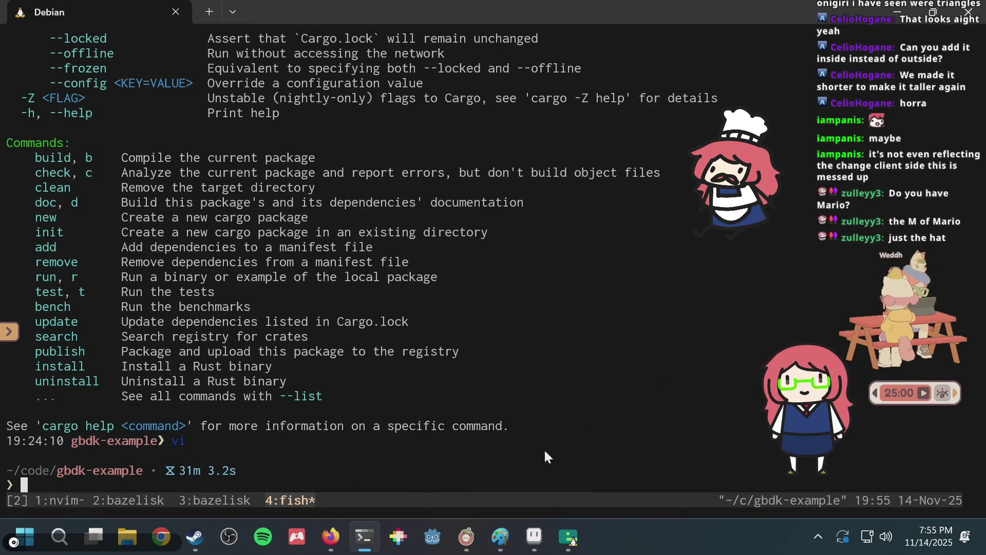
{"action": "left_click", "coordinate": [535, 537]}
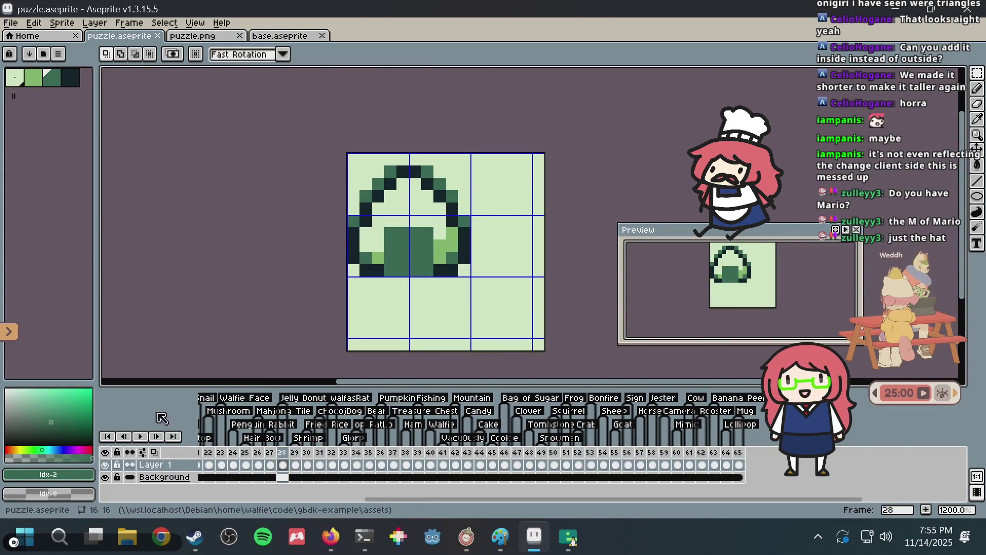
Bring the terminal forward, check git status, and begin the commit message with 'jelly donut'
{"action": "mouse_move", "coordinate": [436, 497]}
{"action": "left_mouse_down"}
{"action": "mouse_move", "coordinate": [404, 493]}
{"action": "mouse_move", "coordinate": [371, 524]}
{"action": "left_mouse_up"}
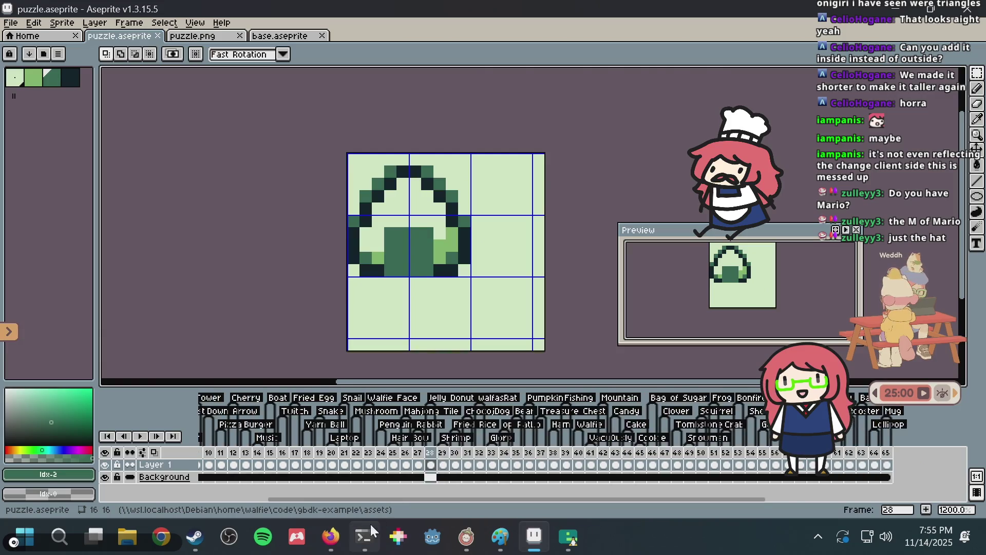
{"action": "left_click", "coordinate": [366, 535]}
{"action": "type", "text": "git status"}
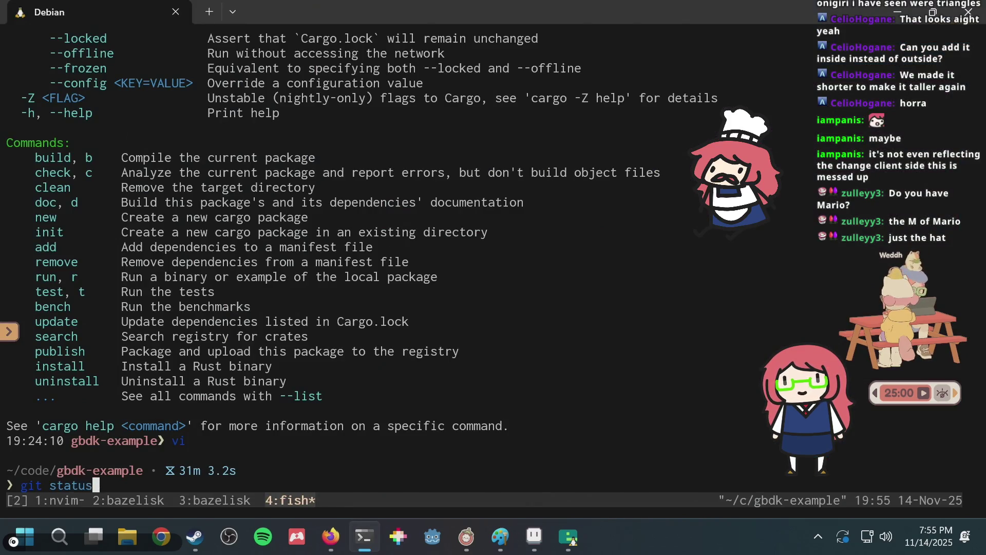
{"action": "key", "text": "Return"}
{"action": "type", "text": "git"}
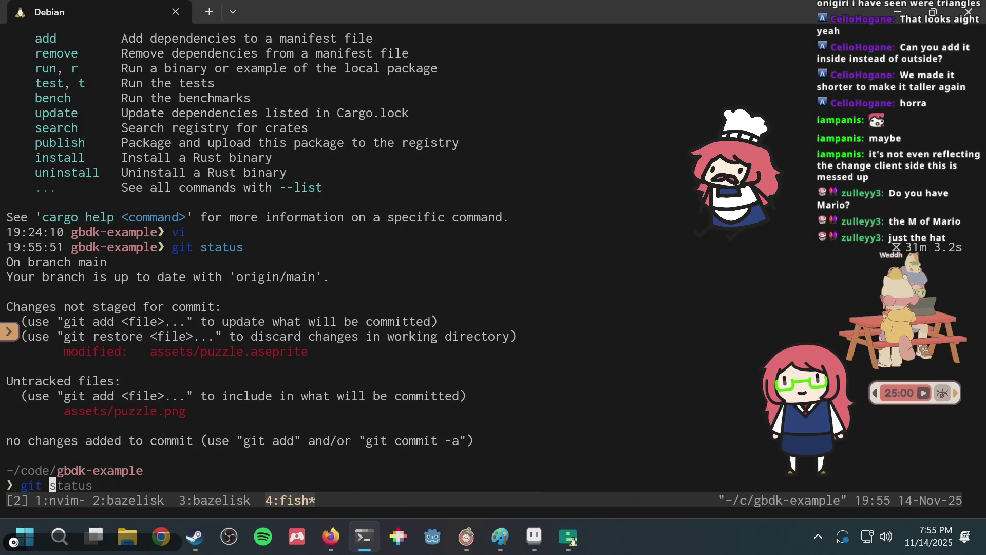
{"action": "type", "text": "commit -am \"Add puzzles:\"Add puzzles: jelly donut,"}
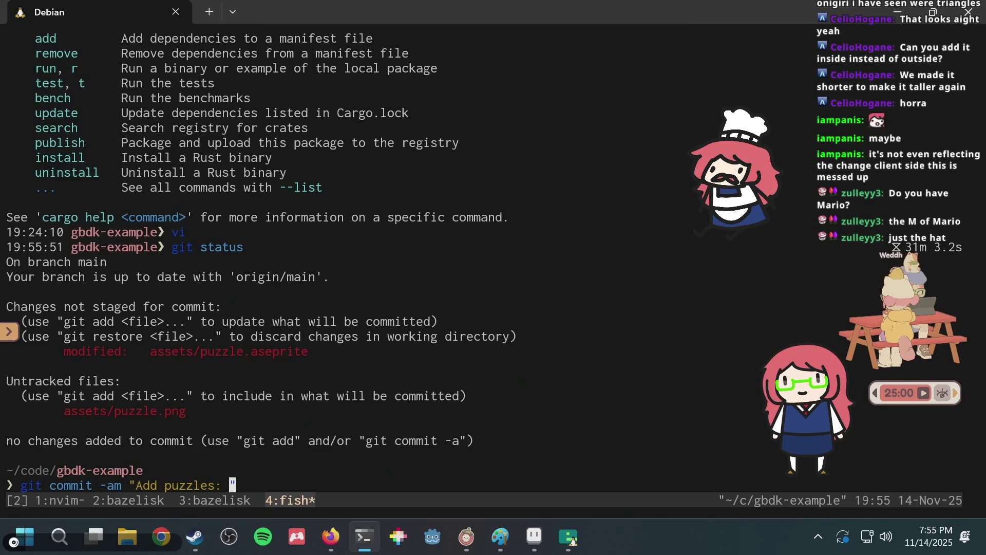
{"action": "key", "text": "alt+Tab"}
{"action": "type", "text": "jelly donu"}
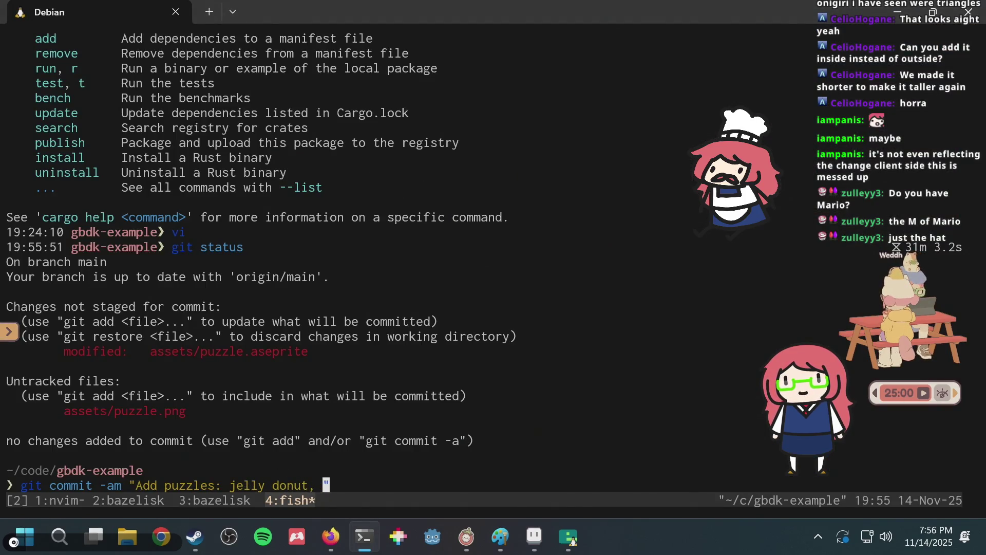
Read the puzzle tag names in Aseprite and add 'banana' and 'music' to the message
{"action": "key", "text": "alt+Tab"}
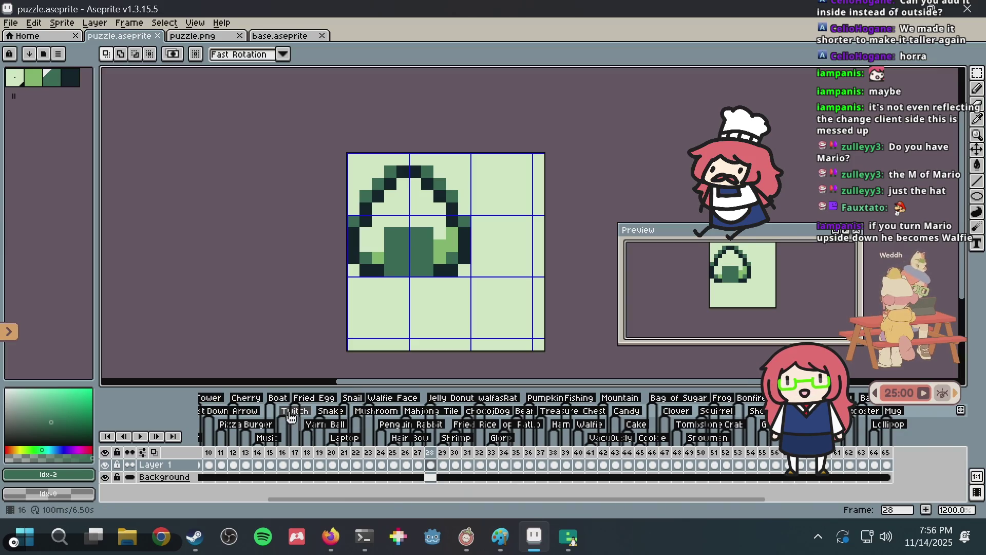
{"action": "key", "text": "alt+Tab"}
{"action": "type", "text": "banana,"}
{"action": "key", "text": "alt+Tab"}
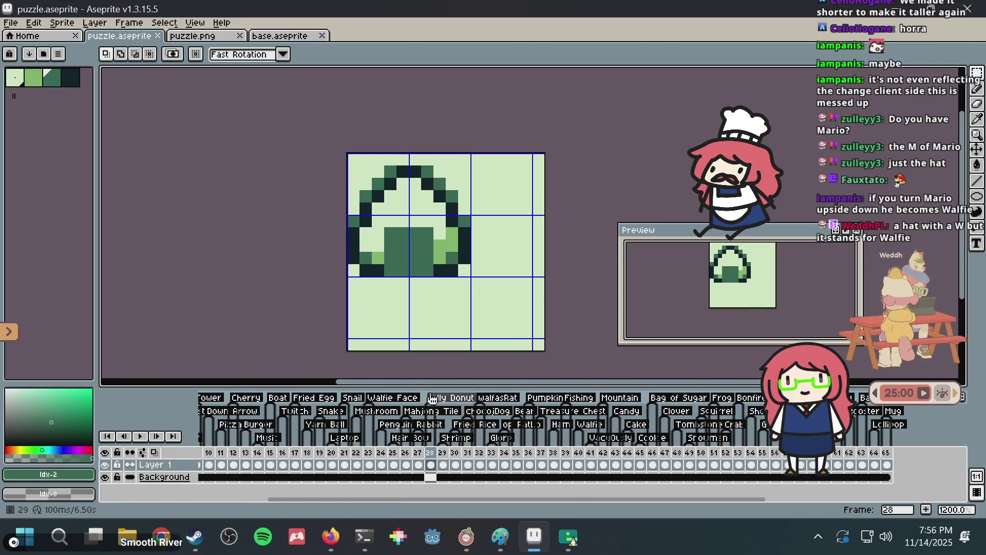
{"action": "mouse_move", "coordinate": [315, 499]}
{"action": "left_mouse_down"}
{"action": "mouse_move", "coordinate": [236, 495]}
{"action": "mouse_move", "coordinate": [300, 489]}
{"action": "mouse_move", "coordinate": [296, 465]}
{"action": "left_mouse_up"}
{"action": "key", "text": "alt+Tab"}
{"action": "type", "text": "music,"}
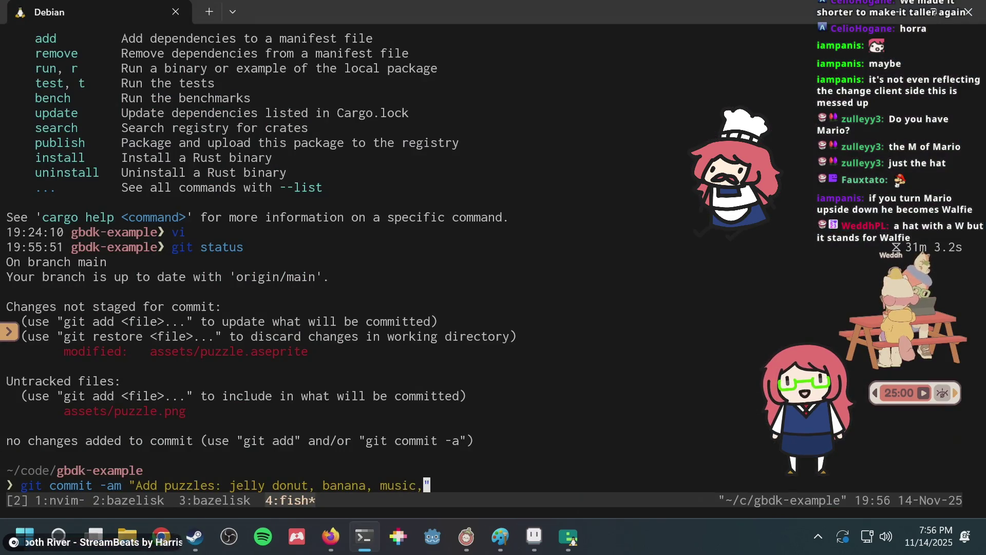
Check a later puzzle frame, then correct 'banana' to 'banana peel' in the message
{"action": "key", "text": "alt+Tab"}
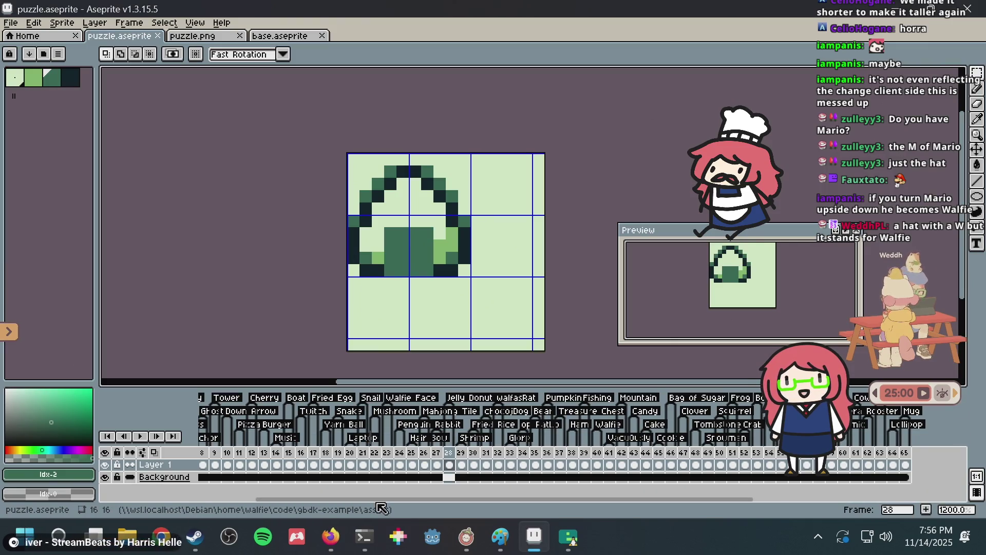
{"action": "mouse_move", "coordinate": [396, 505]}
{"action": "left_mouse_down"}
{"action": "mouse_move", "coordinate": [519, 494]}
{"action": "mouse_move", "coordinate": [591, 465]}
{"action": "left_mouse_up"}
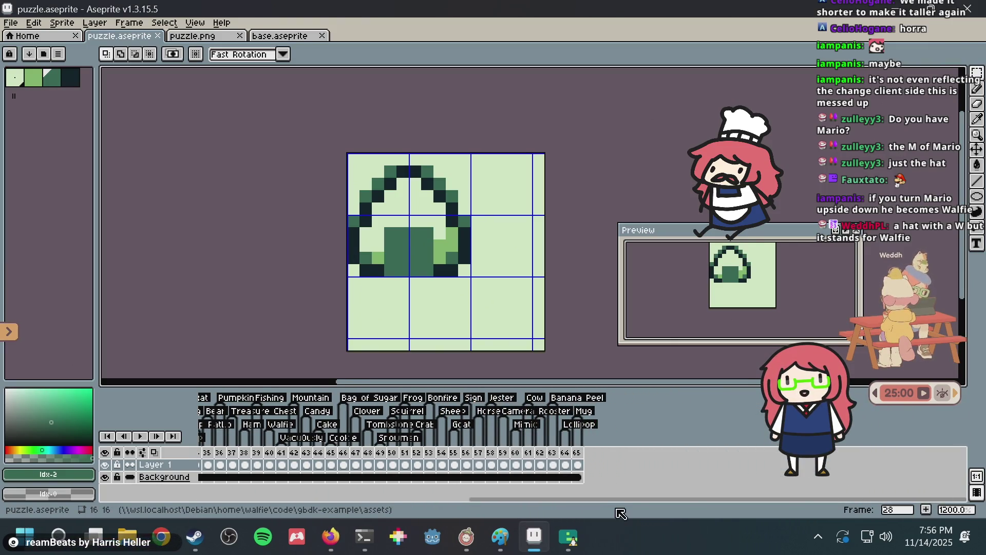
{"action": "left_click", "coordinate": [551, 455]}
{"action": "key", "text": "alt+Tab"}
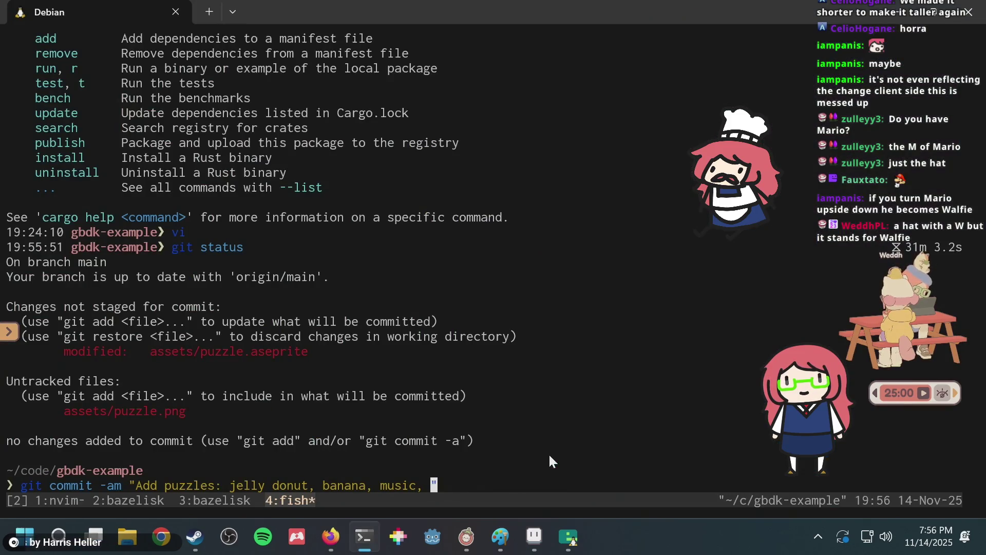
{"action": "key", "text": "Left"}
{"action": "key", "text": "Left"}
{"action": "key", "text": "Left"}
{"action": "key", "text": "BackSpace"}
{"action": "type", "text": "peel,"}
Add 'mug, l' to the message while browsing sprite frames 60–65
{"action": "key", "text": "alt+Tab"}
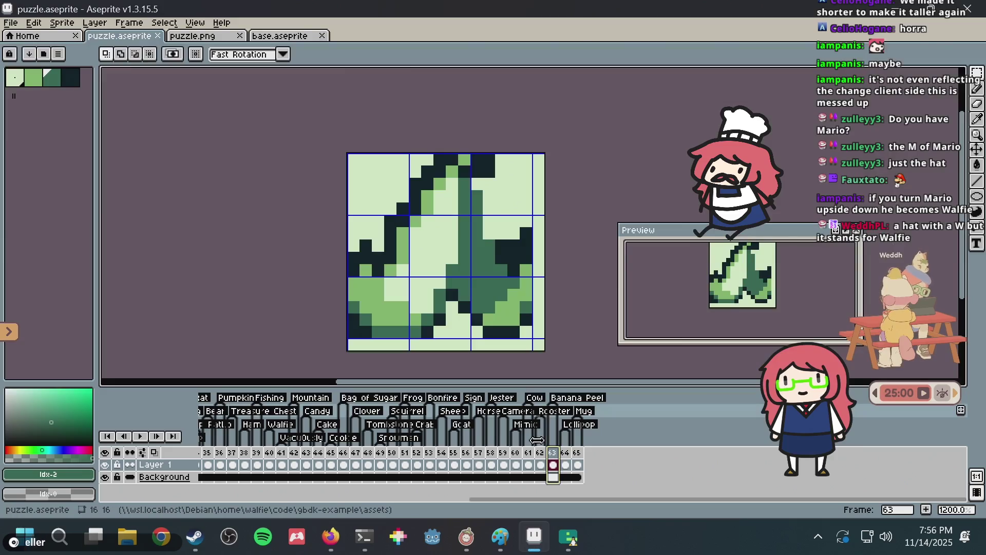
{"action": "key", "text": "alt+Tab"}
{"action": "type", "text": "mug, l"}
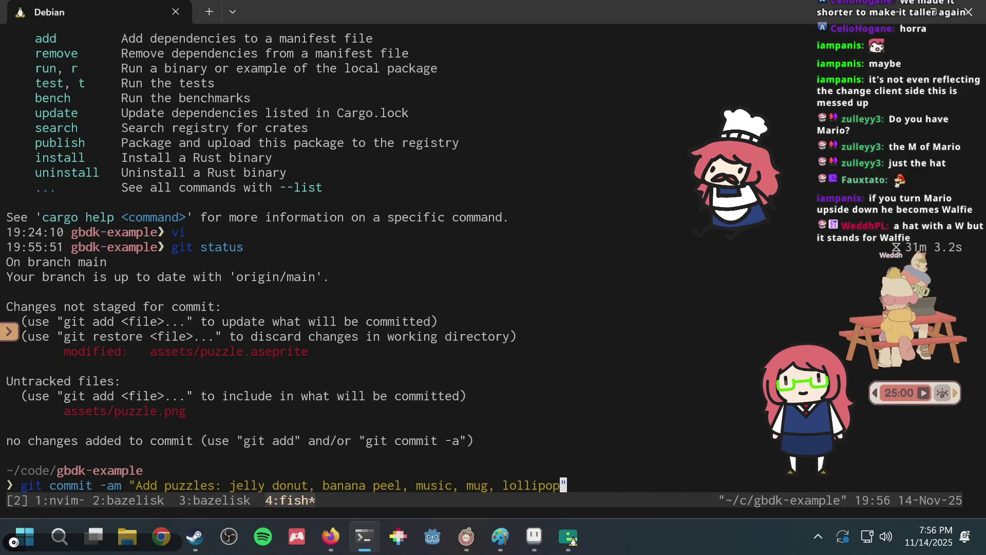
{"action": "key", "text": "alt+Tab"}
{"action": "left_click", "coordinate": [517, 458]}
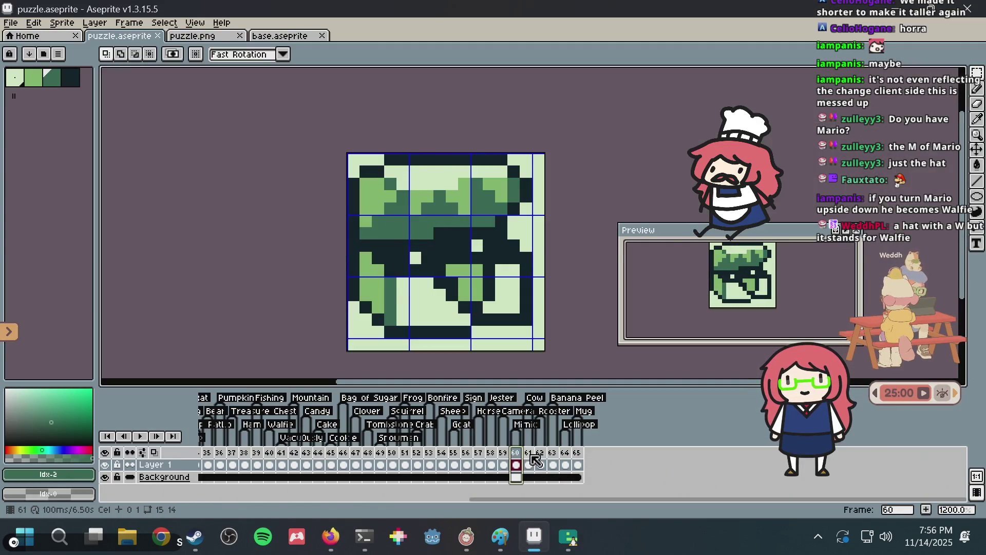
{"action": "left_click", "coordinate": [533, 458]}
{"action": "left_click", "coordinate": [543, 459]}
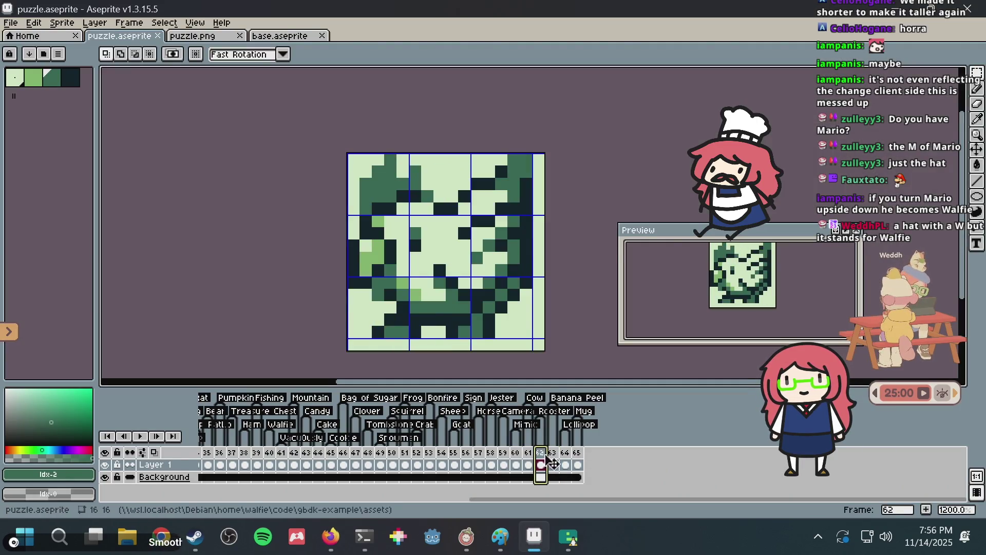
{"action": "left_click", "coordinate": [555, 459]}
{"action": "left_click", "coordinate": [566, 459]}
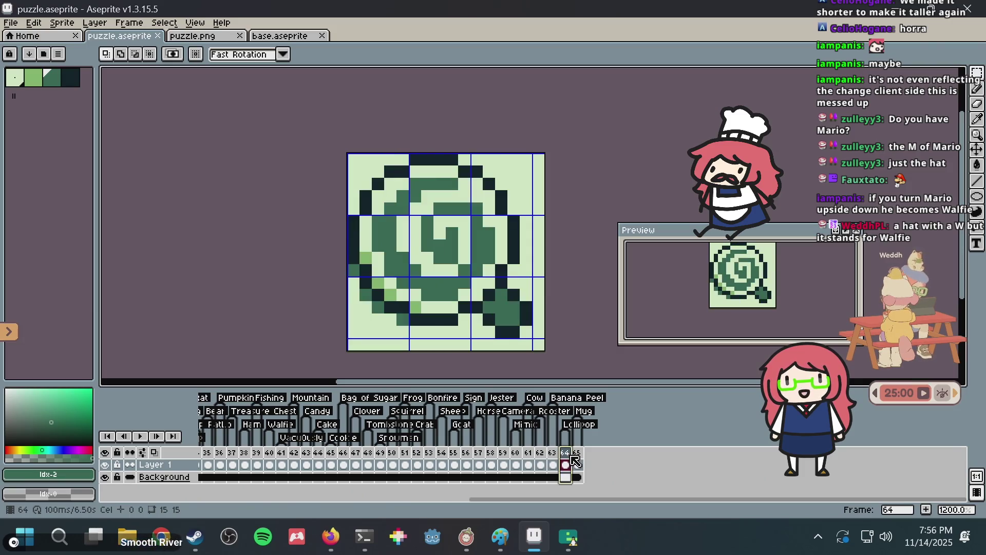
{"action": "left_click", "coordinate": [578, 459]}
Recheck frames 62–65 to confirm the spiral lollipop and mug sprites
{"action": "key", "text": "alt+Tab"}
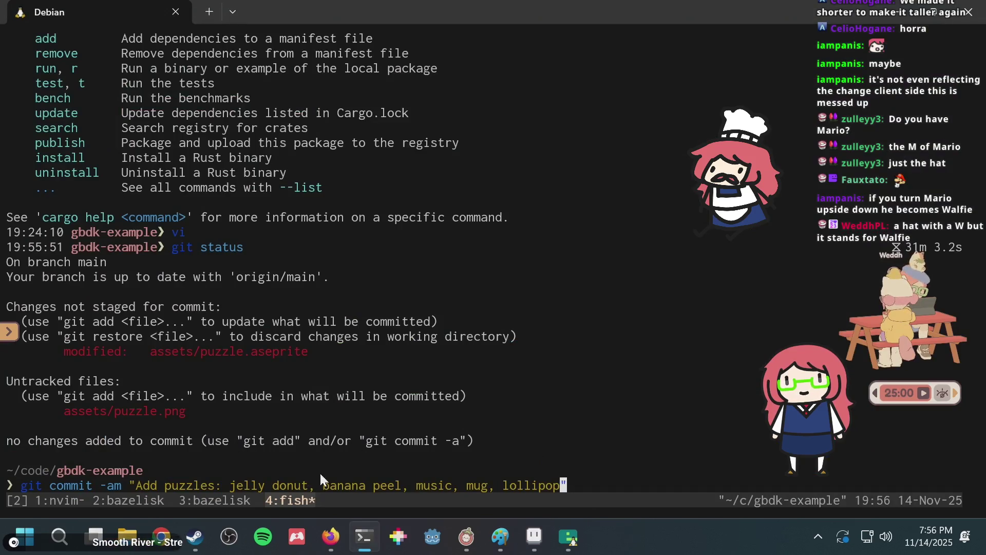
{"action": "key", "text": "alt+Tab"}
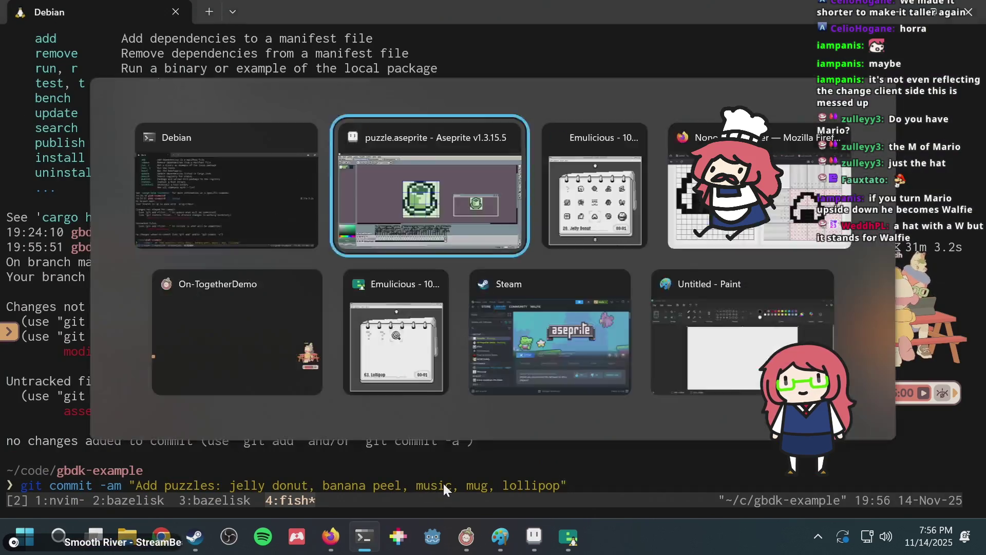
{"action": "left_click", "coordinate": [541, 459]}
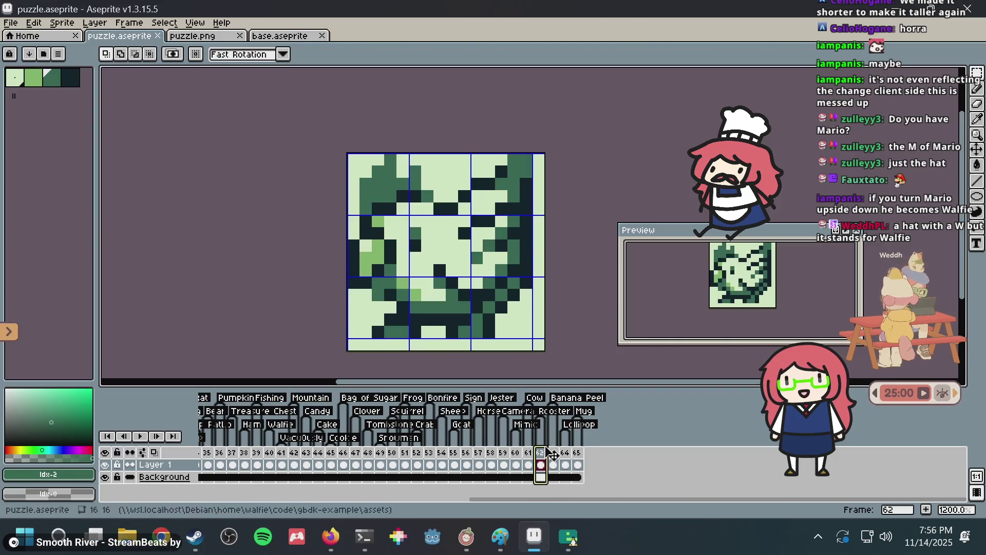
{"action": "left_click", "coordinate": [552, 459]}
{"action": "left_click", "coordinate": [565, 458]}
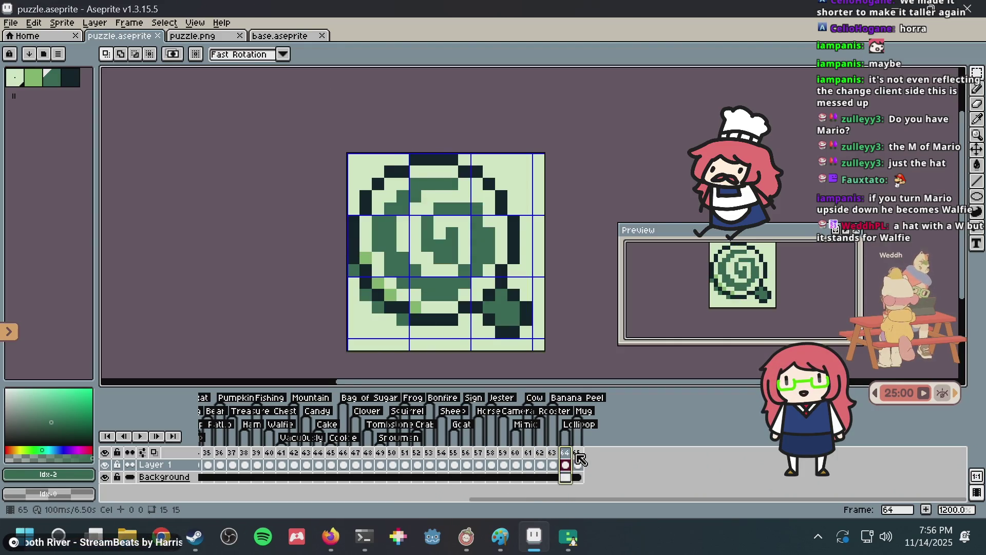
{"action": "left_click", "coordinate": [578, 459]}
{"action": "left_click_drag", "start_coordinate": [635, 499], "coordinate": [553, 502]}
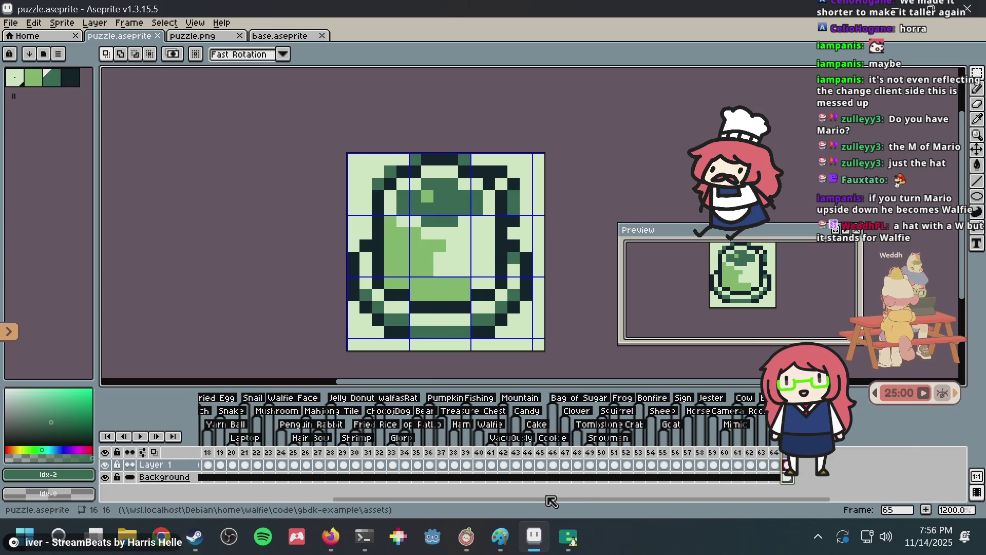
Run the commit with the finished message and push it with git push origin
{"action": "key", "text": "alt+Tab"}
{"action": "key", "text": "Return"}
{"action": "type", "text": "git push origin"}
{"action": "key", "text": "Return"}
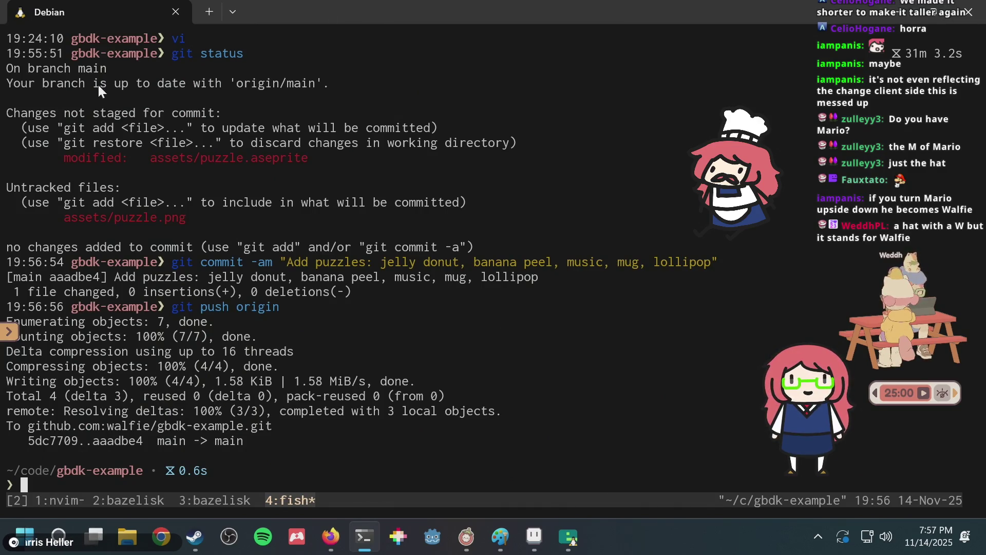
Use the pomodoro timer widget's options to switch the stream to the full-screen game scene
{"action": "left_click", "coordinate": [916, 345]}
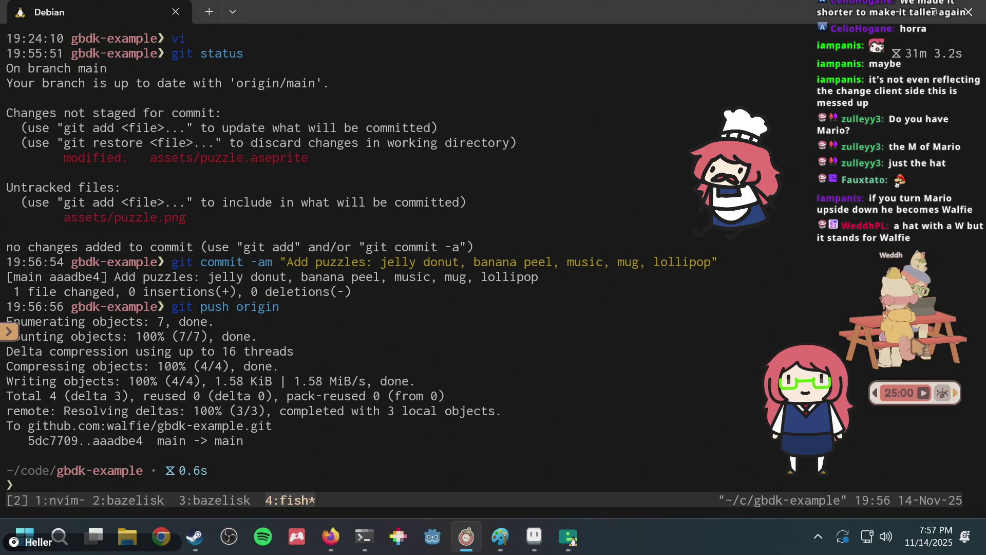
{"action": "left_click", "coordinate": [957, 394]}
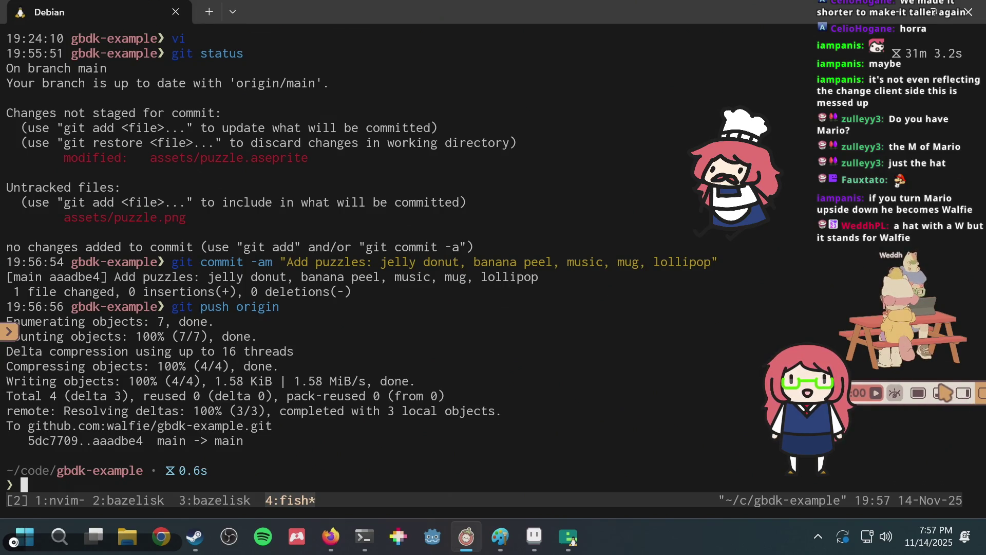
{"action": "left_click", "coordinate": [920, 394]}
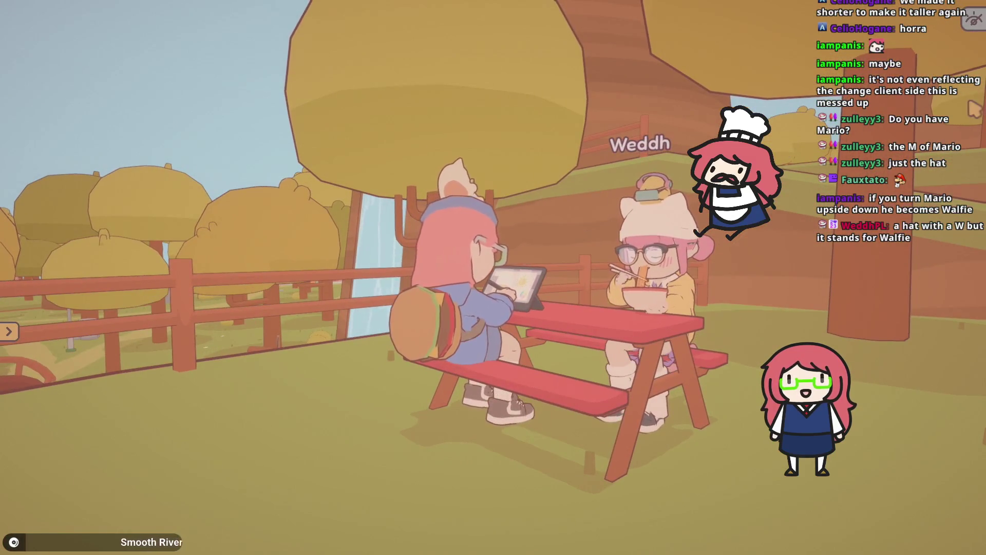
Take an F12 screenshot of the picnic scene, then return to the title menu and quit On-Together
{"action": "key", "text": "F12"}
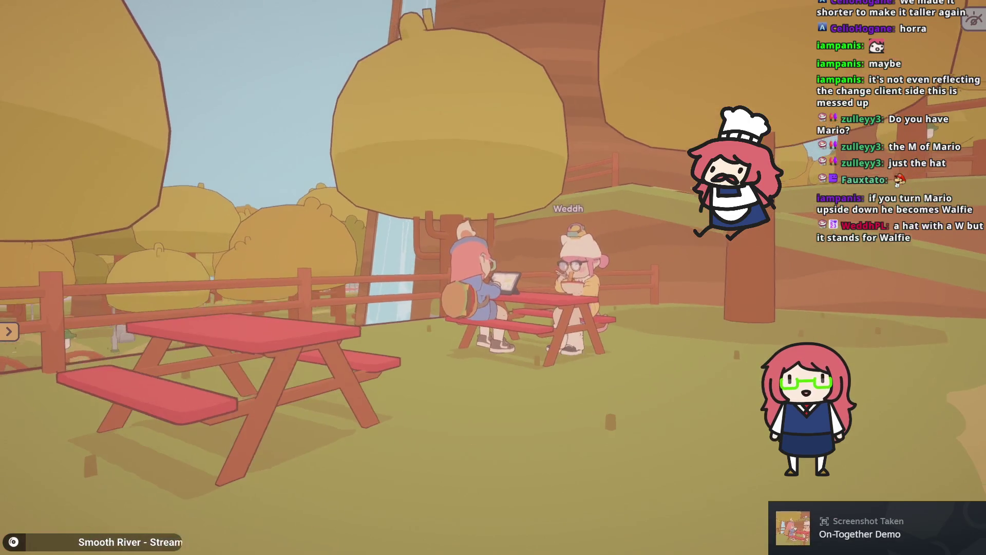
{"action": "key", "text": "Escape"}
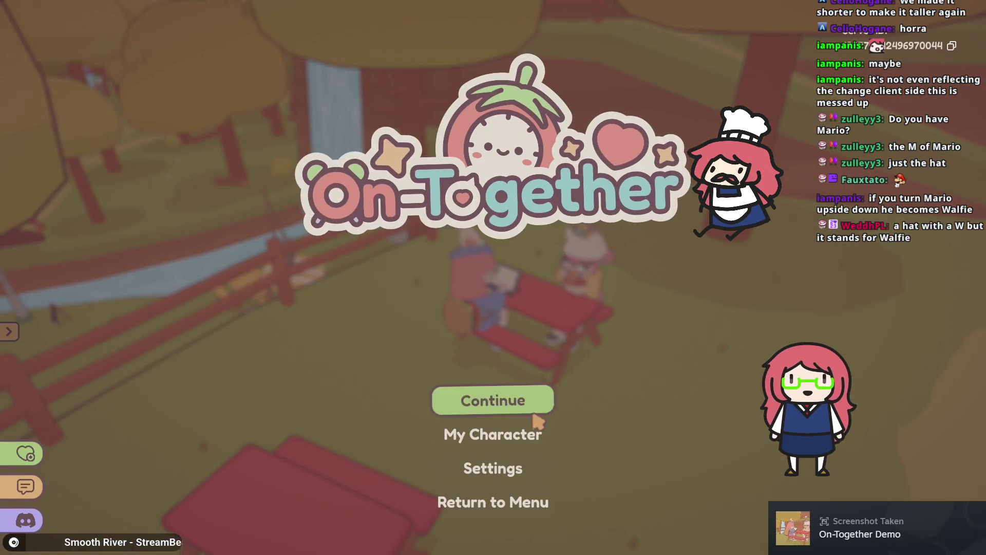
{"action": "left_click", "coordinate": [503, 503]}
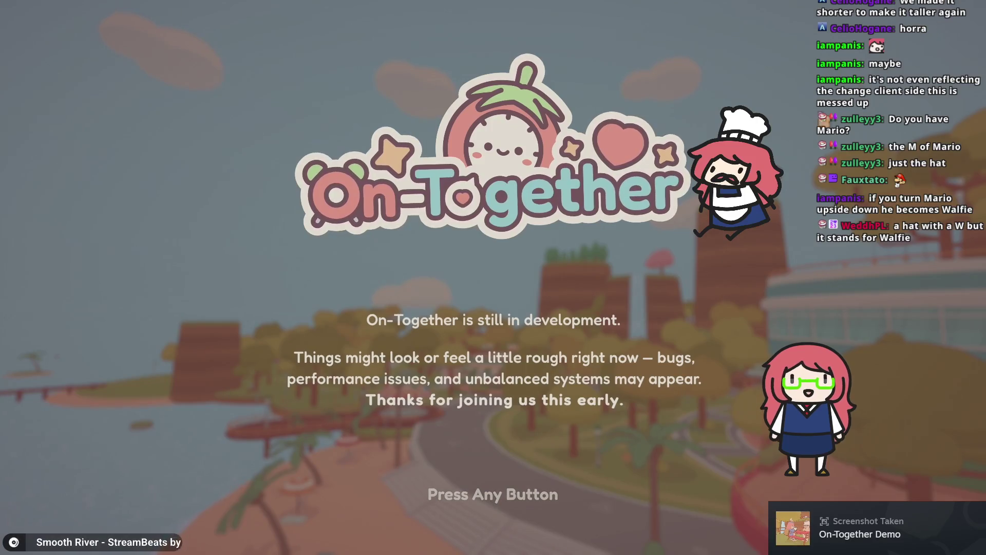
{"action": "left_click", "coordinate": [528, 429]}
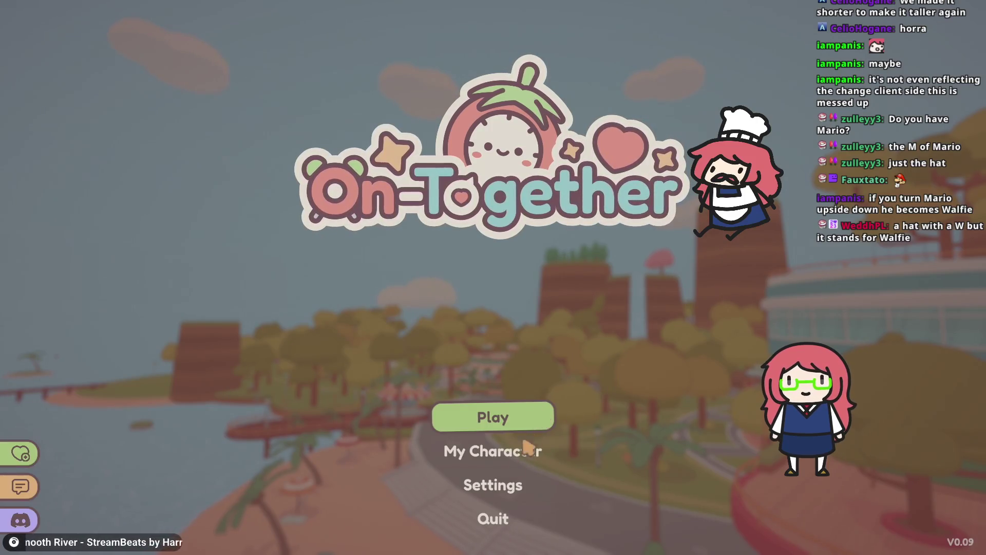
{"action": "left_click", "coordinate": [504, 520]}
{"action": "left_click", "coordinate": [984, 6]}
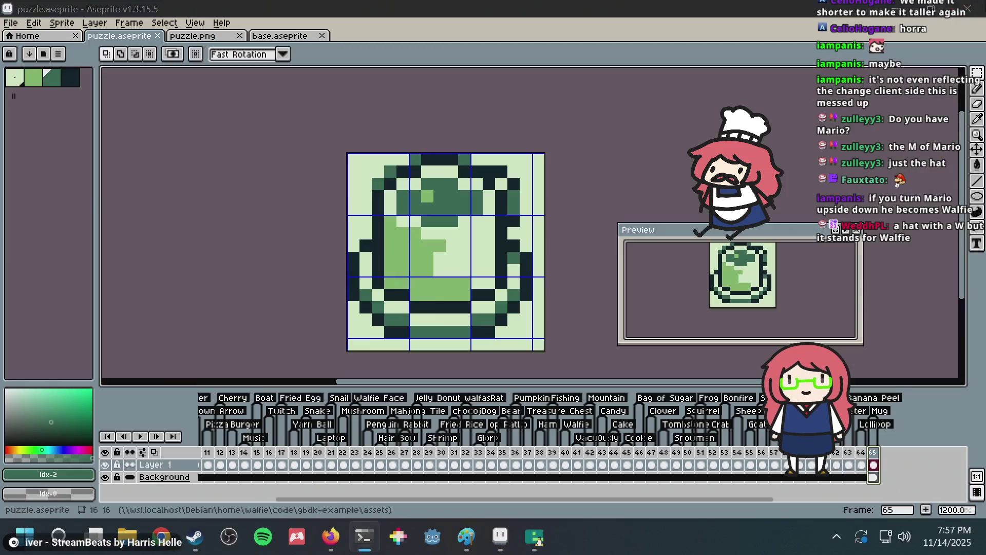
Close Aseprite, both Emulicious windows, Paint without saving, and Steam
{"action": "left_click", "coordinate": [984, 6]}
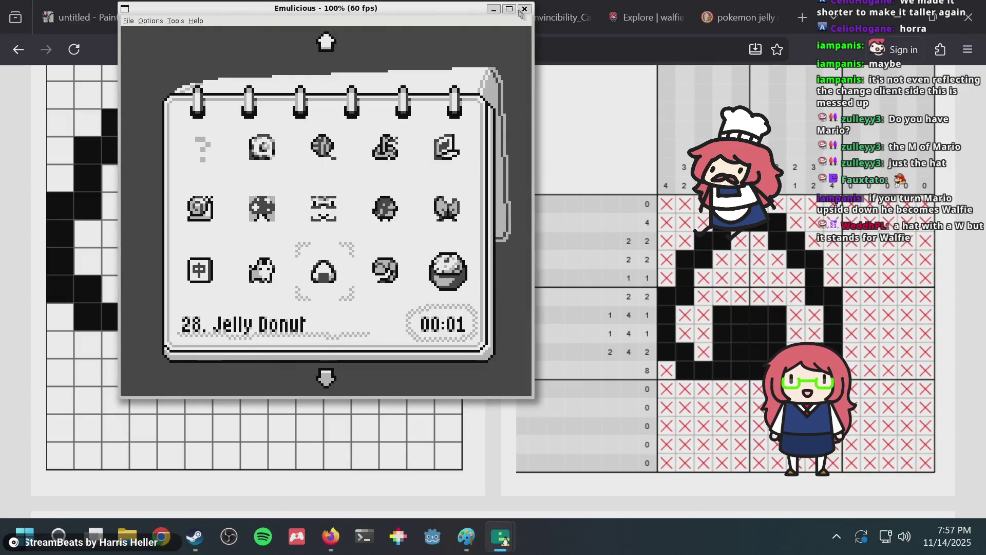
{"action": "left_click", "coordinate": [527, 17]}
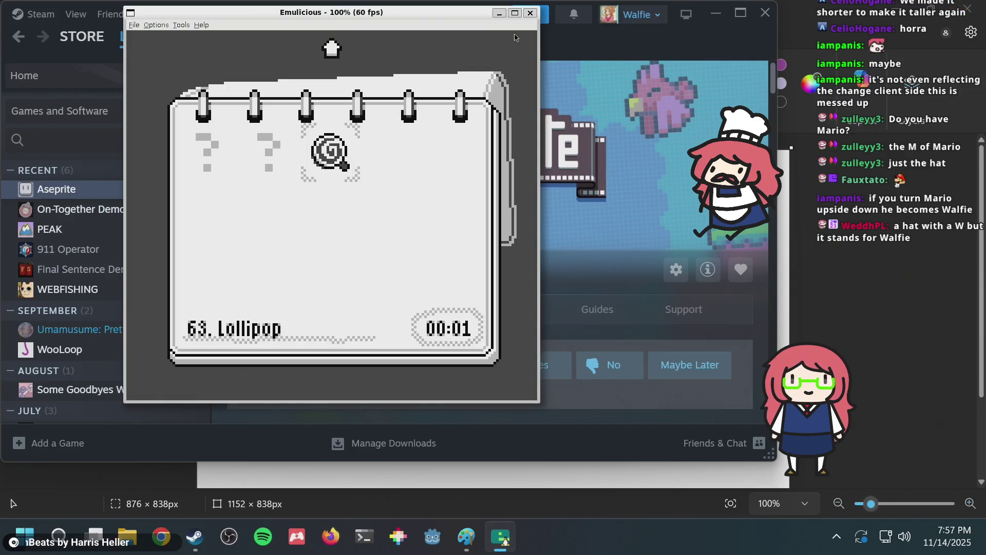
{"action": "left_click", "coordinate": [531, 13]}
{"action": "left_click", "coordinate": [978, 6]}
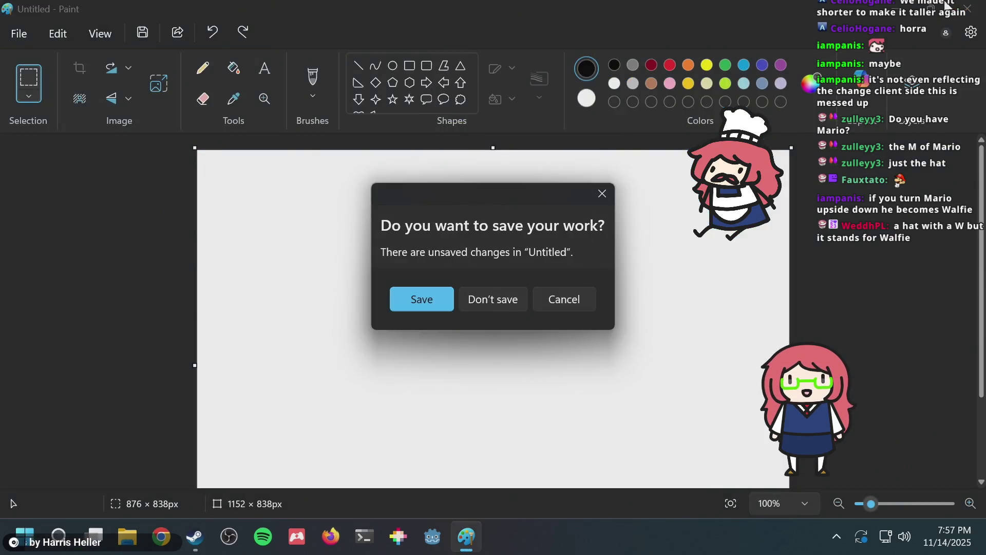
{"action": "left_click", "coordinate": [477, 298]}
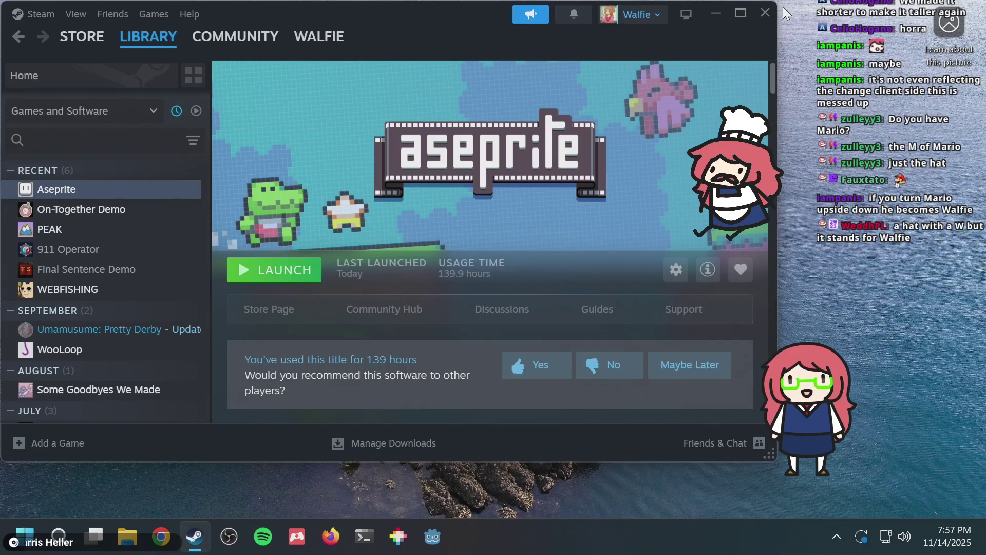
{"action": "left_click", "coordinate": [765, 12]}
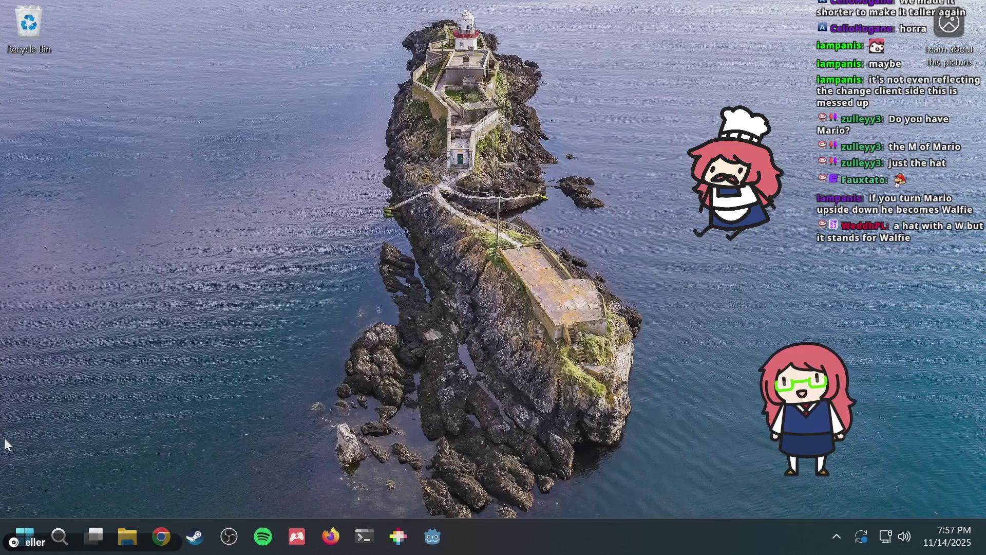
Shut down the computer from the Start menu's power options
{"action": "left_click", "coordinate": [4, 539]}
{"action": "left_click", "coordinate": [448, 493]}
{"action": "left_click", "coordinate": [454, 431]}
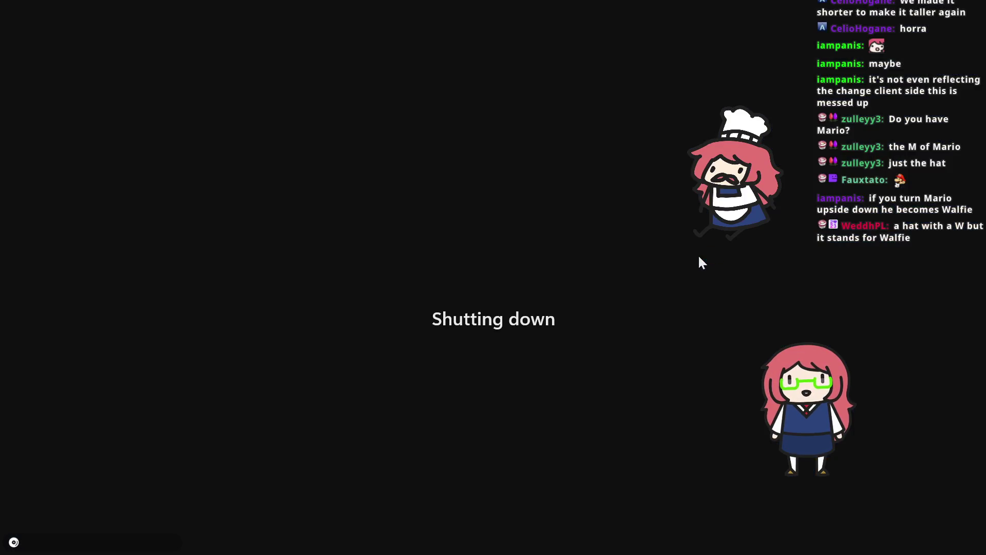